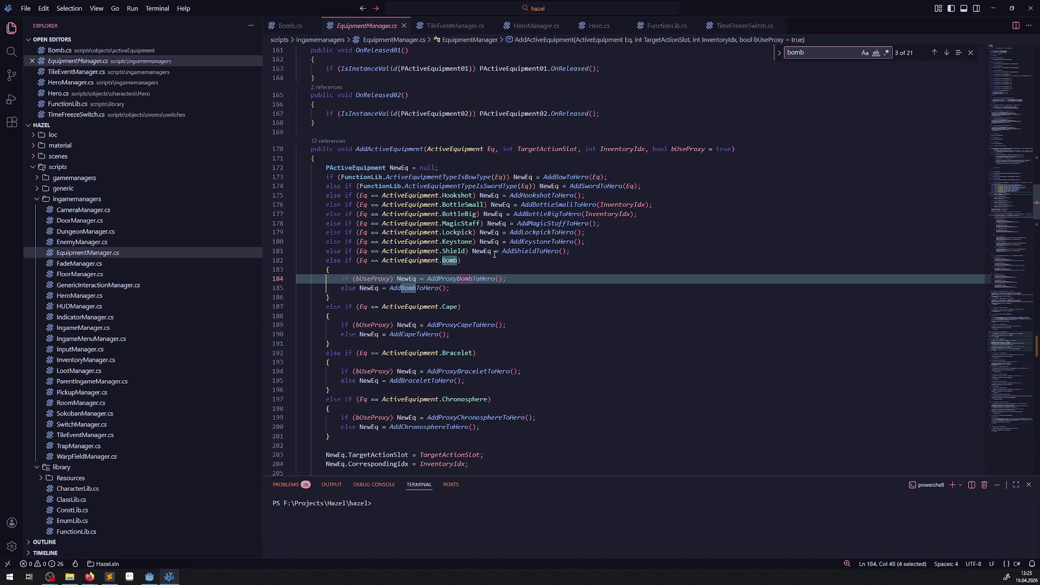
Jump to the AddBombToHero definition in EquipmentManager.cs and review the neighbouring Add...ToHero methods
left_click(420, 288)
right_click(420, 287)
left_click(445, 293)
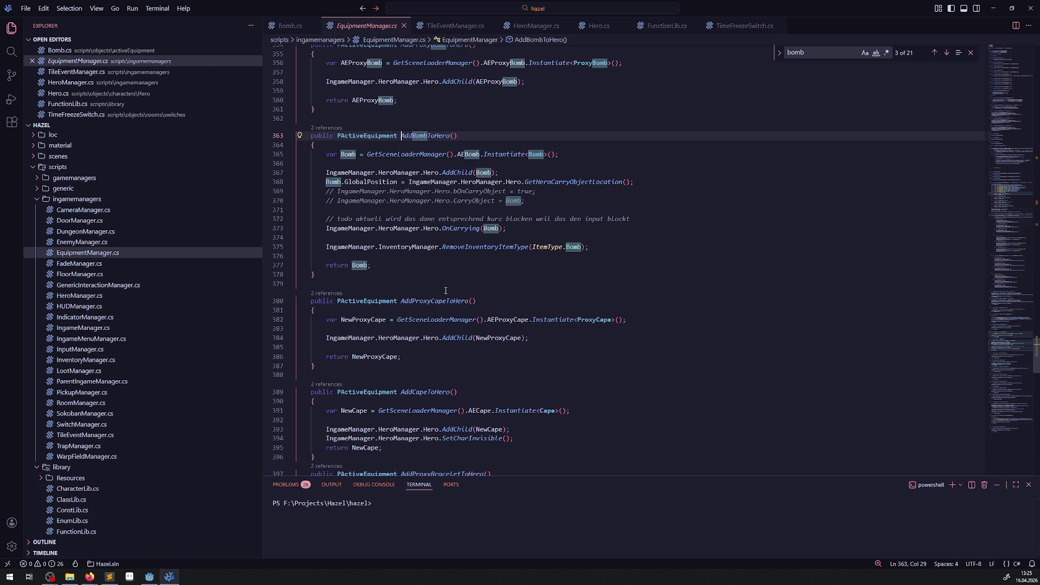
scroll(473, 180, "up", 3)
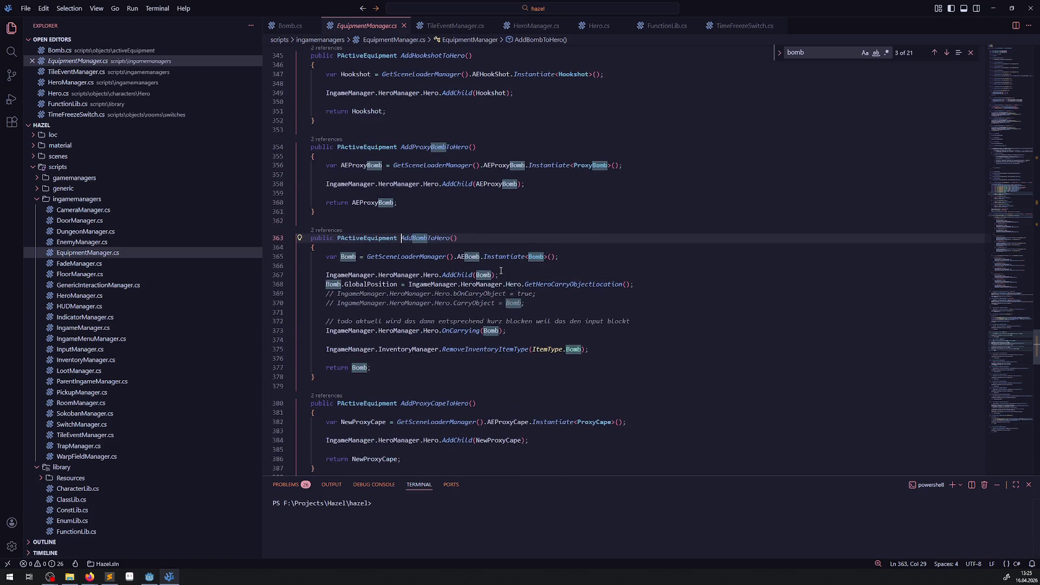
scroll(500, 269, "up", 3)
scroll(500, 269, "up", 3)
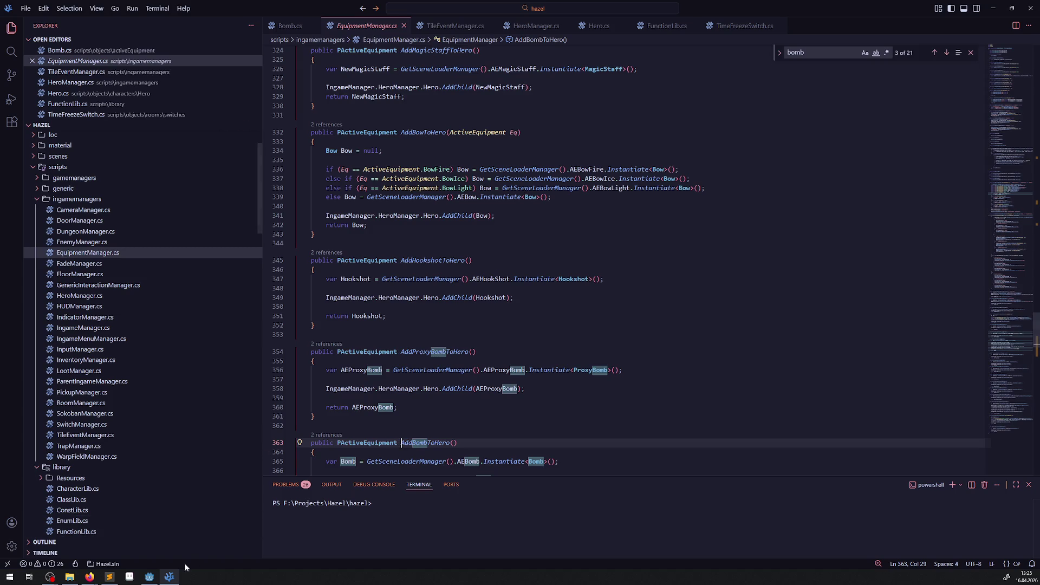
Set the Bomb scene's ADetonation animation to autoplay on load, save the scene, and run the game
left_click(151, 578)
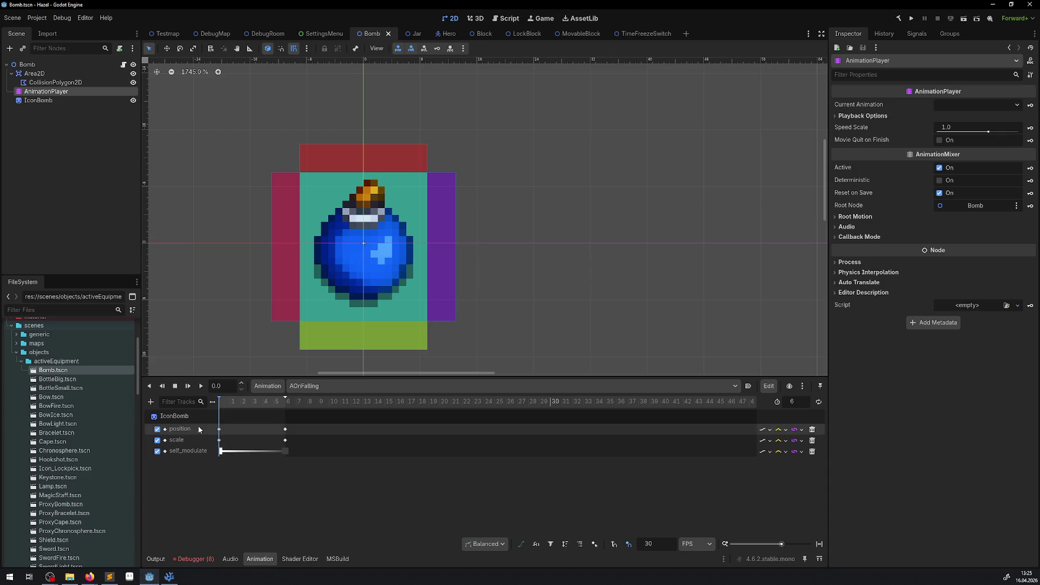
left_click(296, 388)
left_click(324, 402)
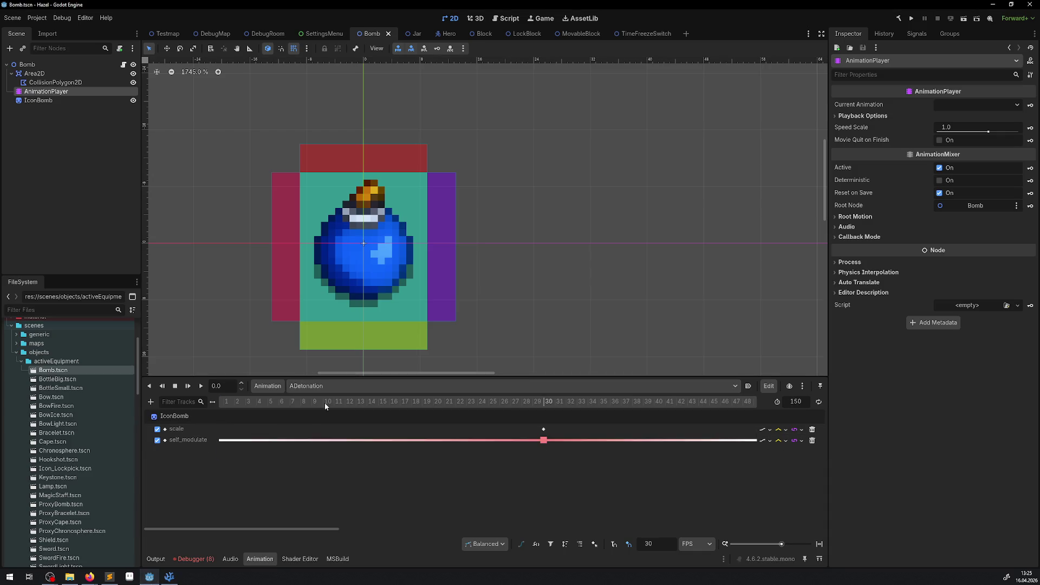
left_click(748, 387)
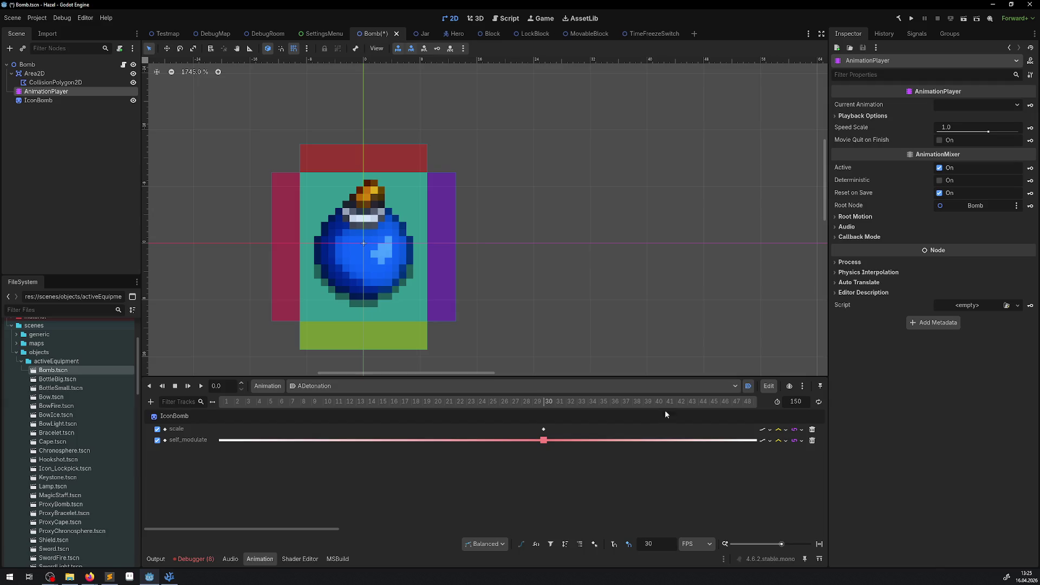
key("ctrl+s")
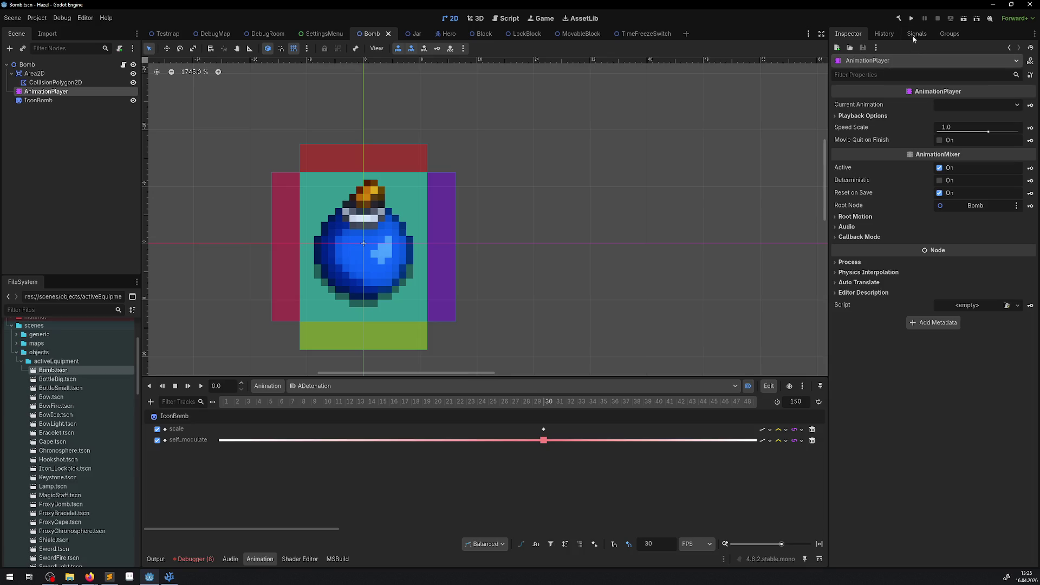
left_click(911, 18)
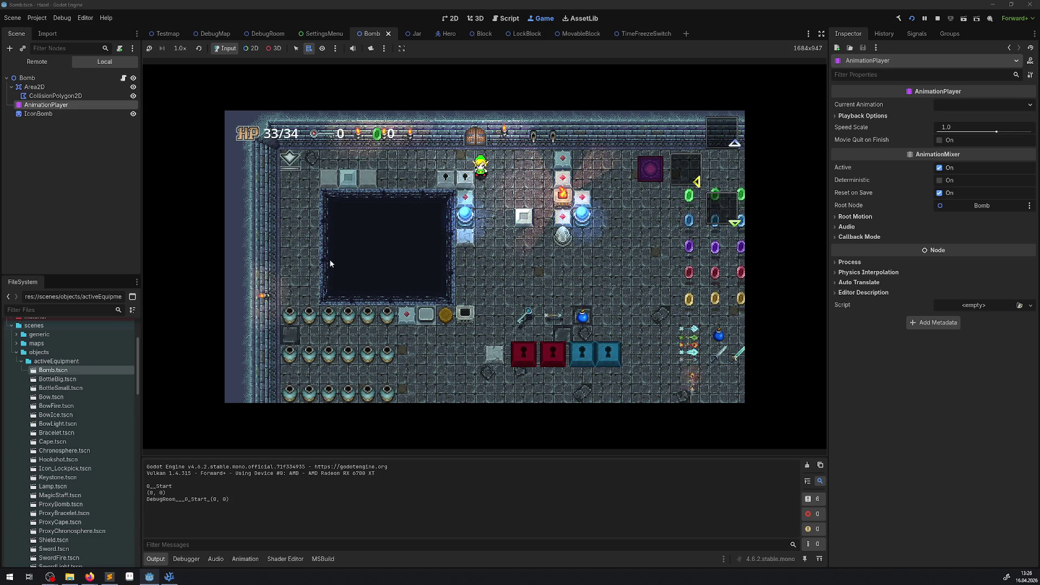
Equip bombs from the in-game inventory, then lift and throw a first bomb
key("Down")
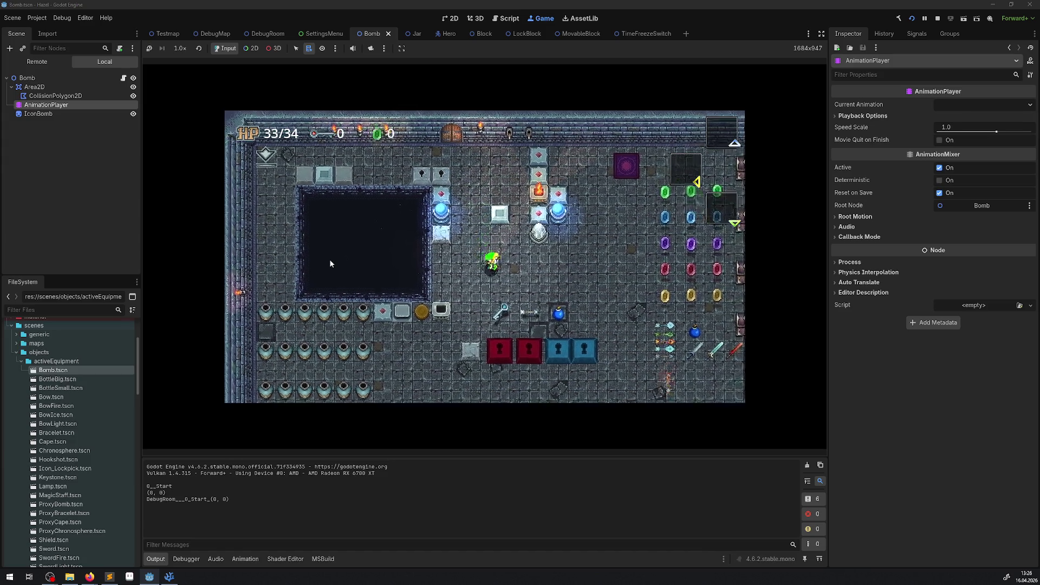
key("Return")
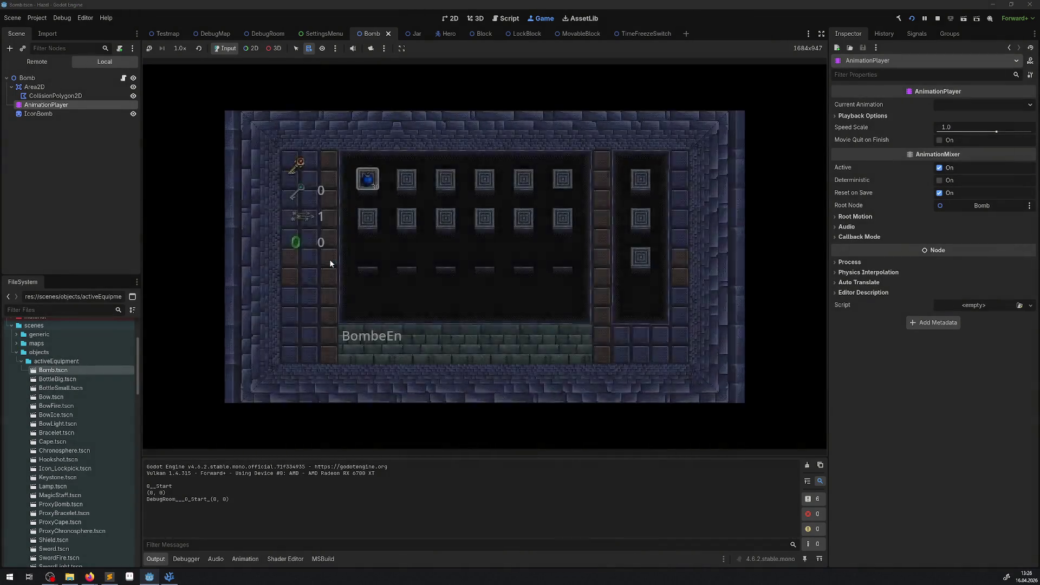
key("Return")
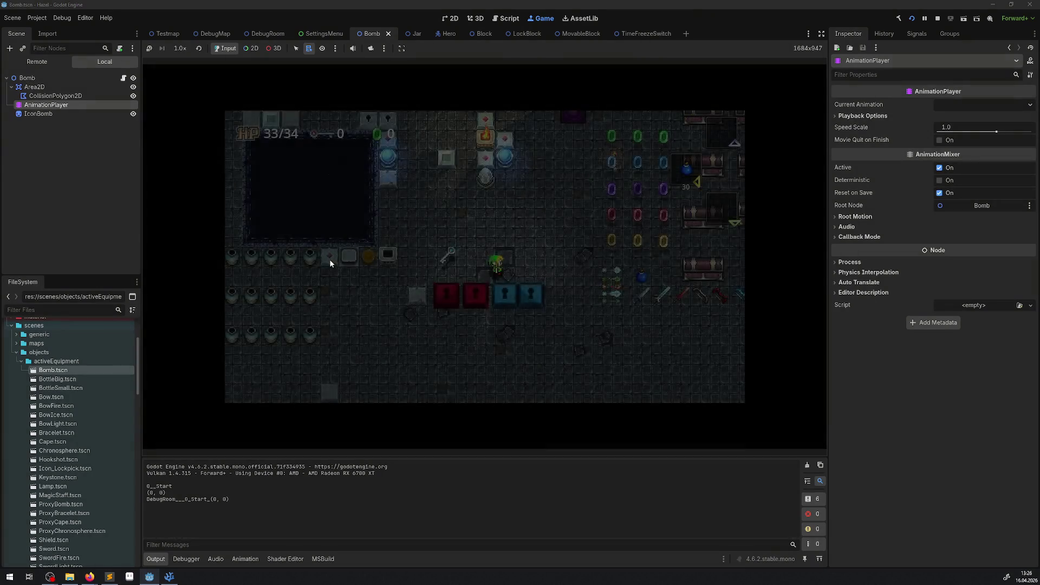
key("space")
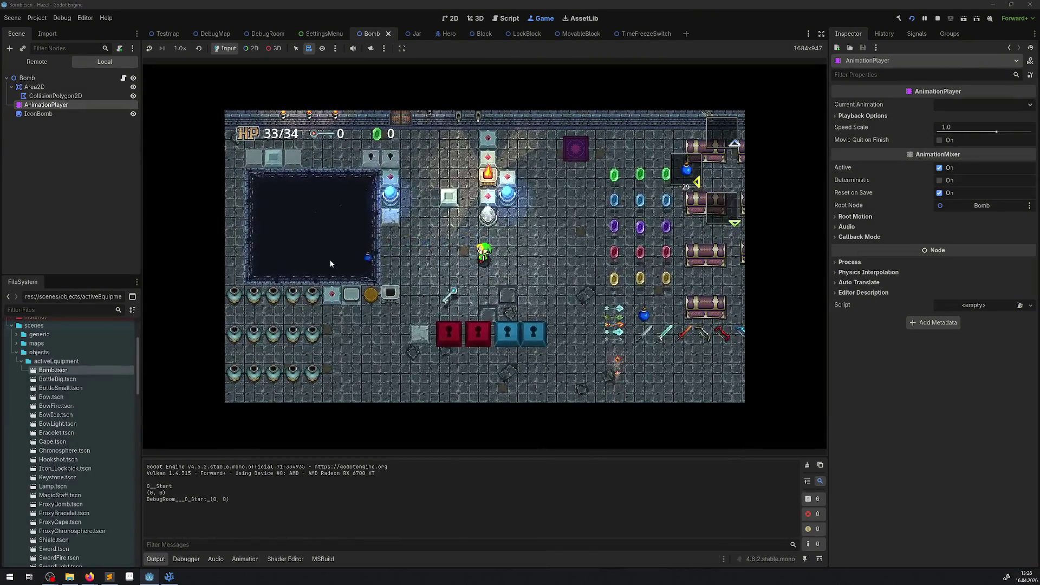
key("space")
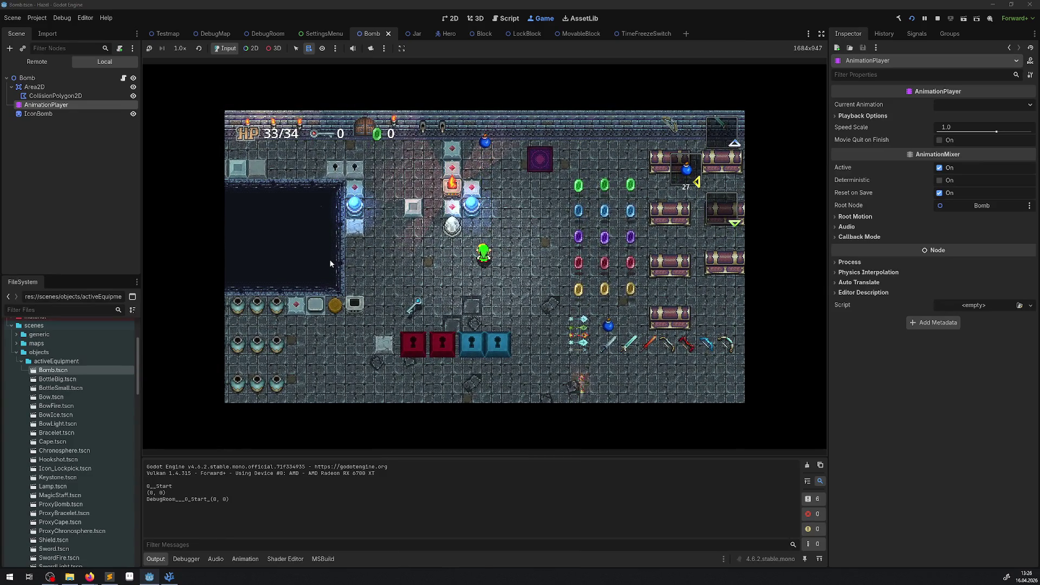
Walk the hero around the pit and carry the blue bomb down past the torches
key("Left")
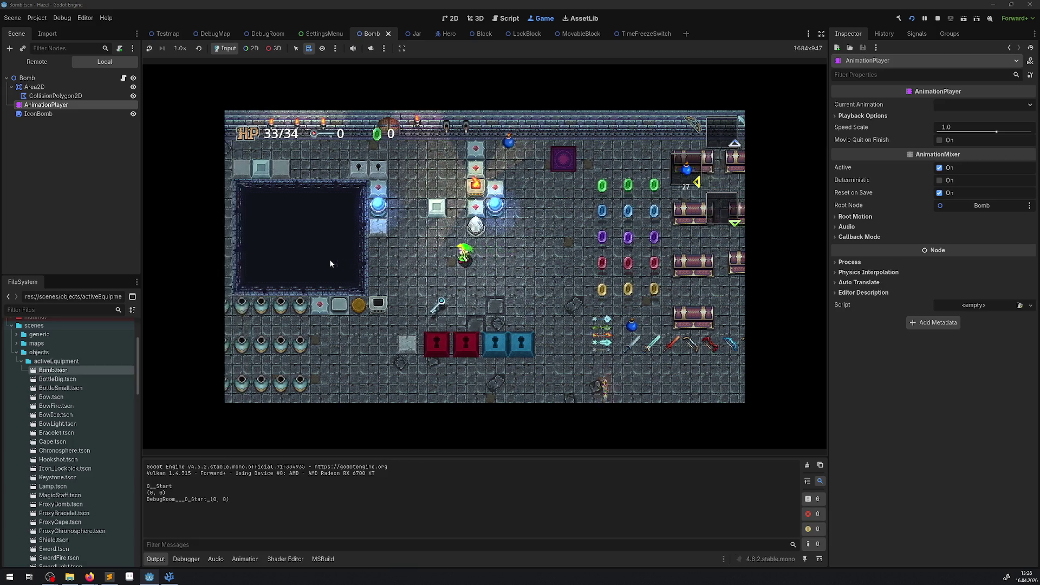
key("Up")
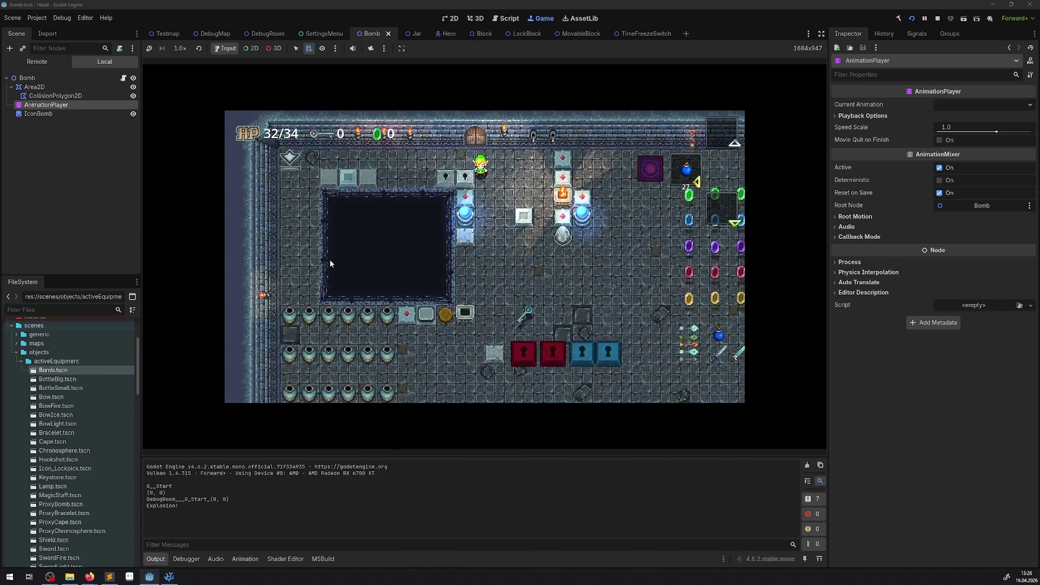
key("Down")
key("Right")
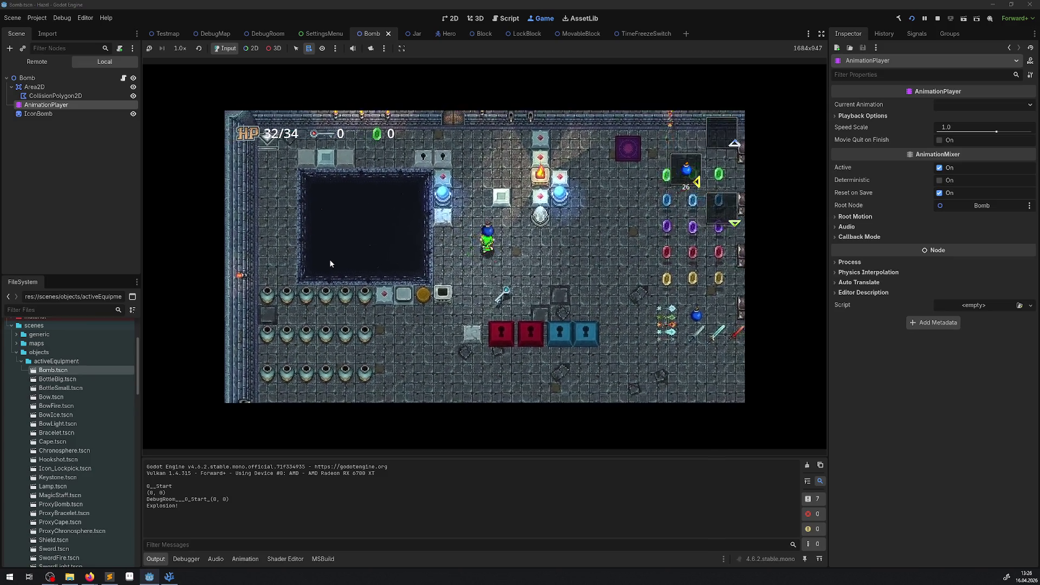
key("Left")
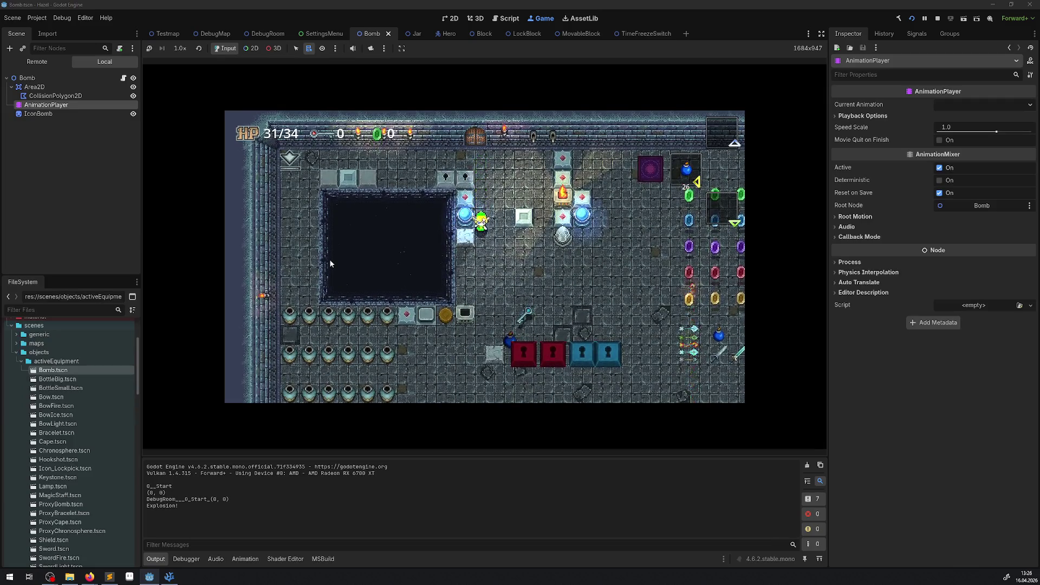
key("Up")
key("Right")
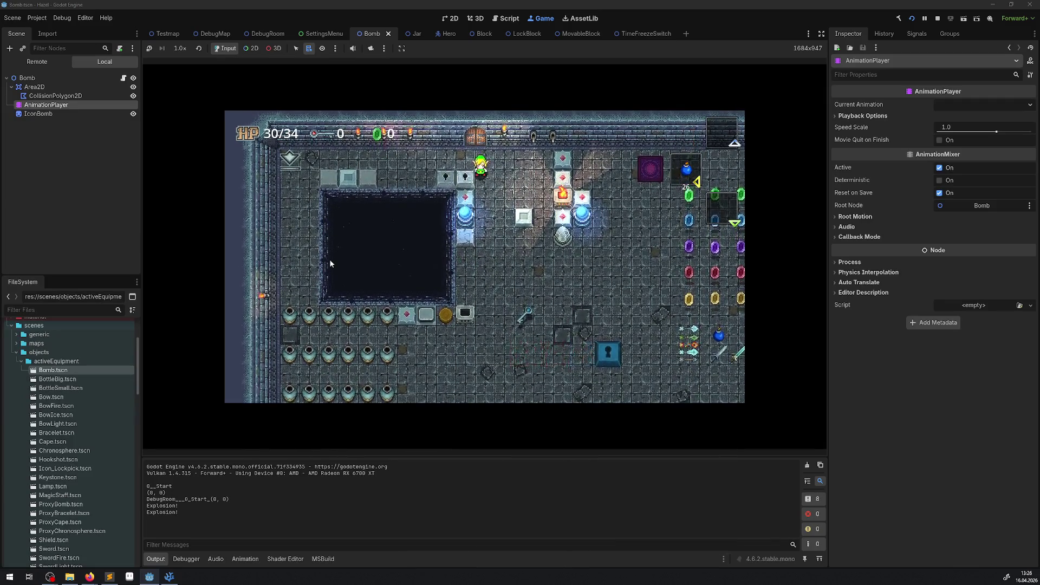
key("Down")
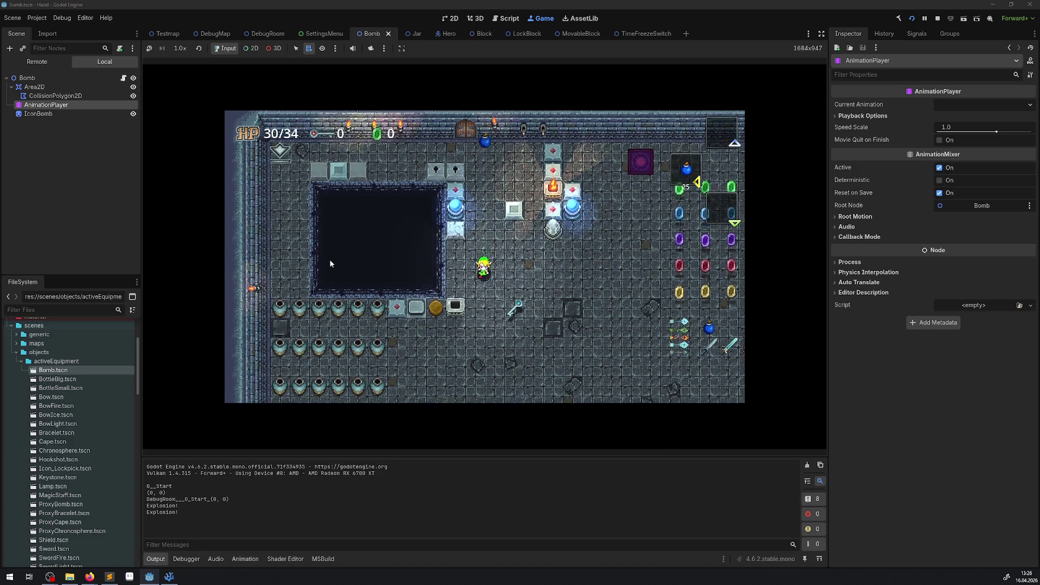
key("Left")
key("Down")
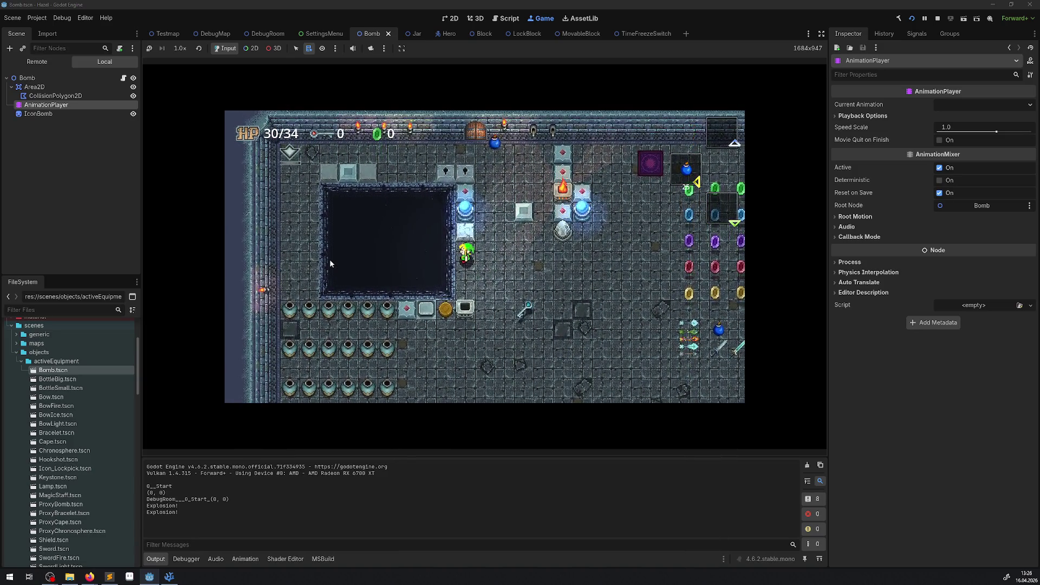
key("Up")
key("Down")
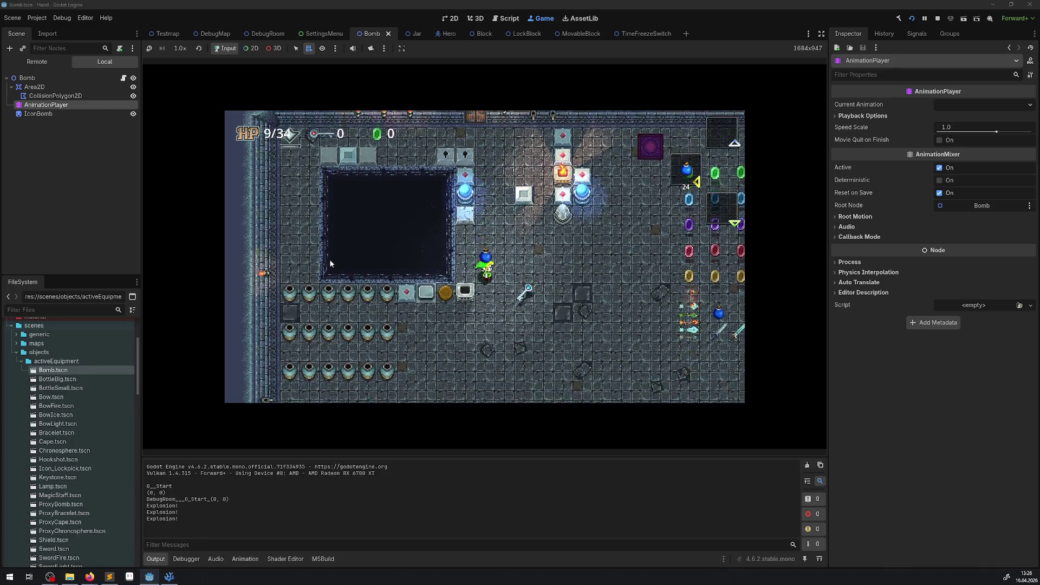
key("Right")
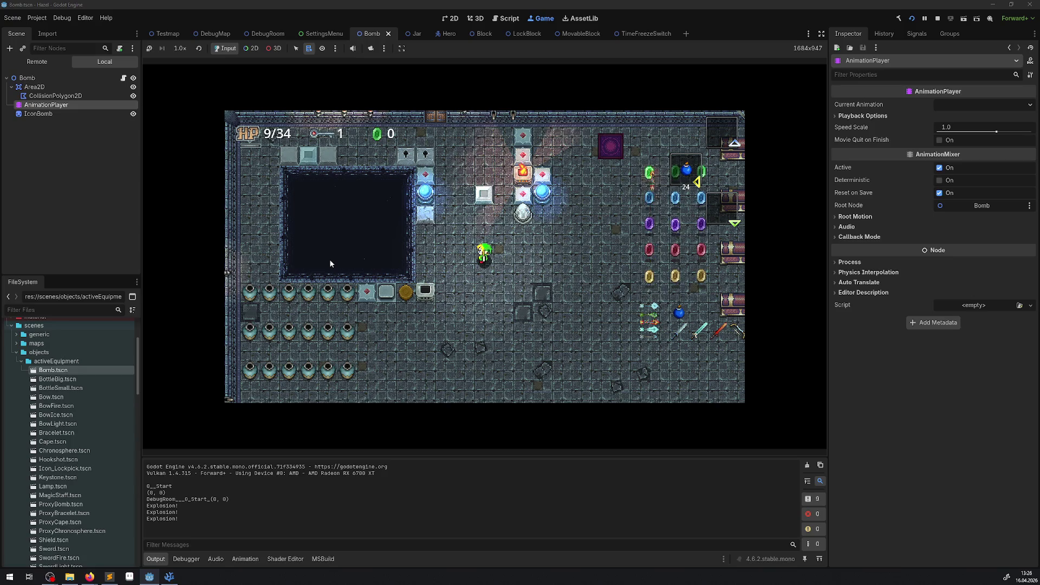
Drop and throw several bombs into the pit, then stop the game
key("space")
key("Left")
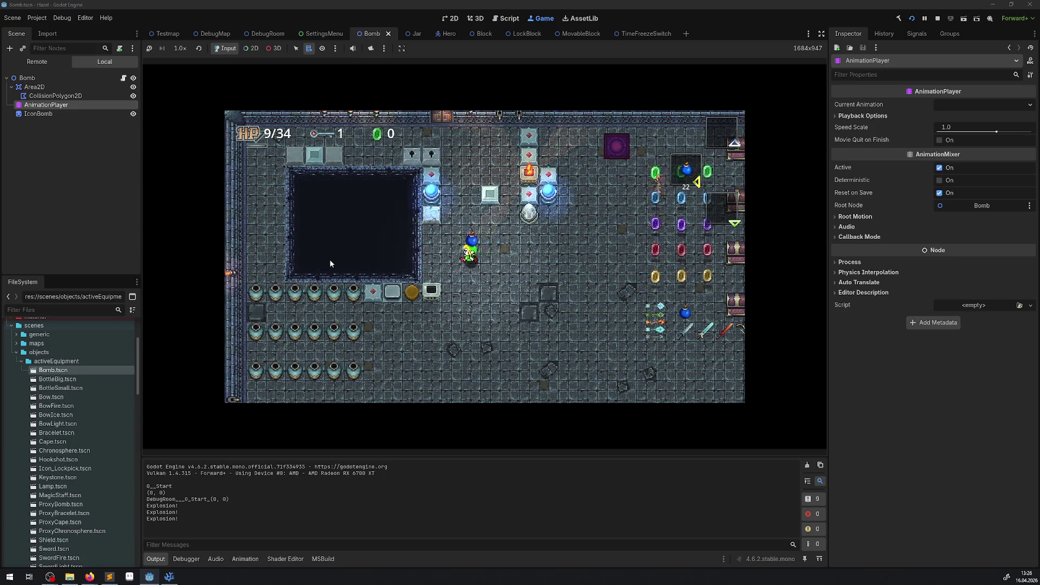
key("Up")
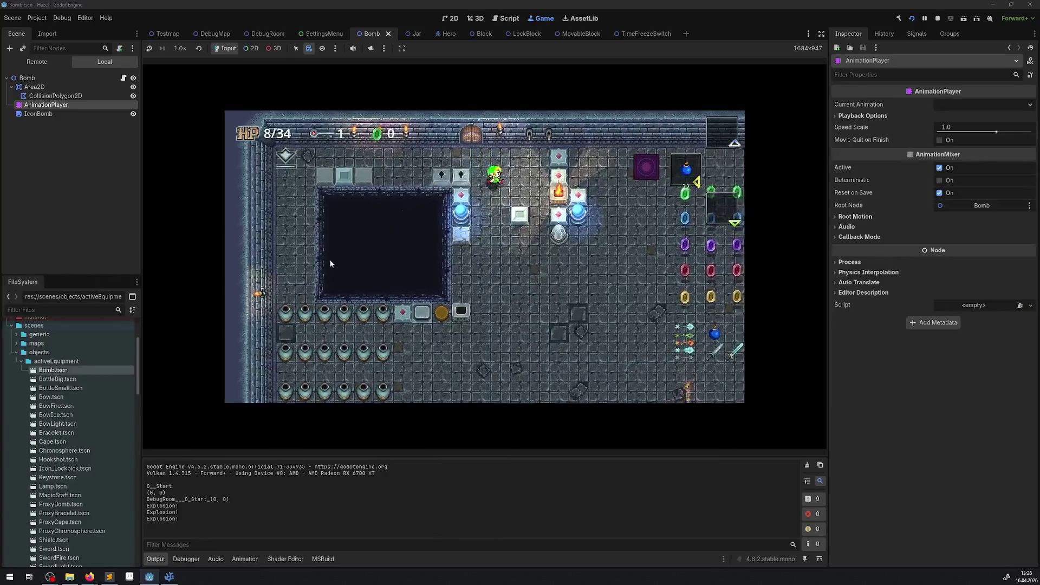
key("space")
key("space")
key("Down")
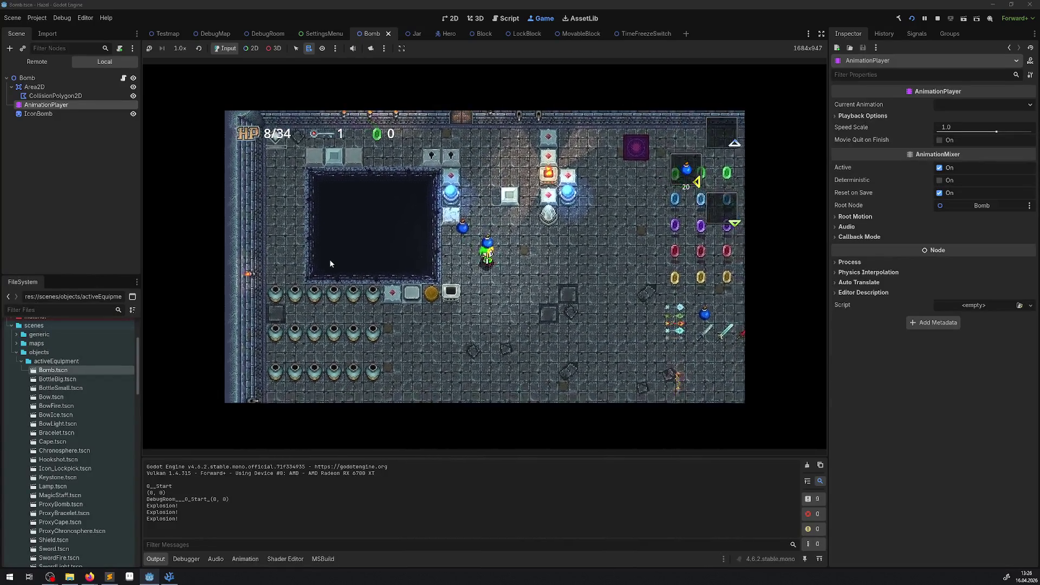
key("space")
key("Up")
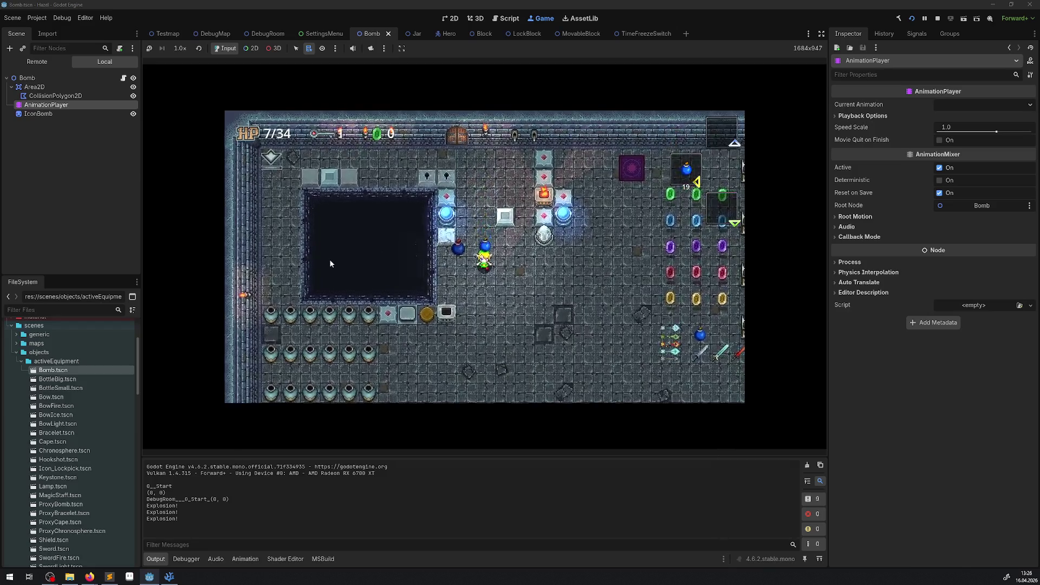
key("space")
key("Up")
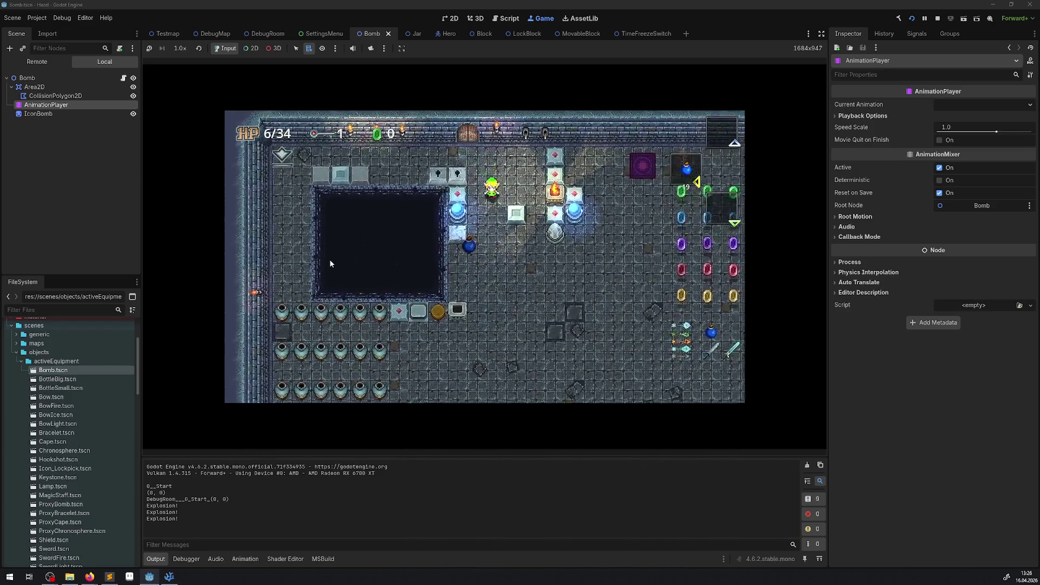
key("Down")
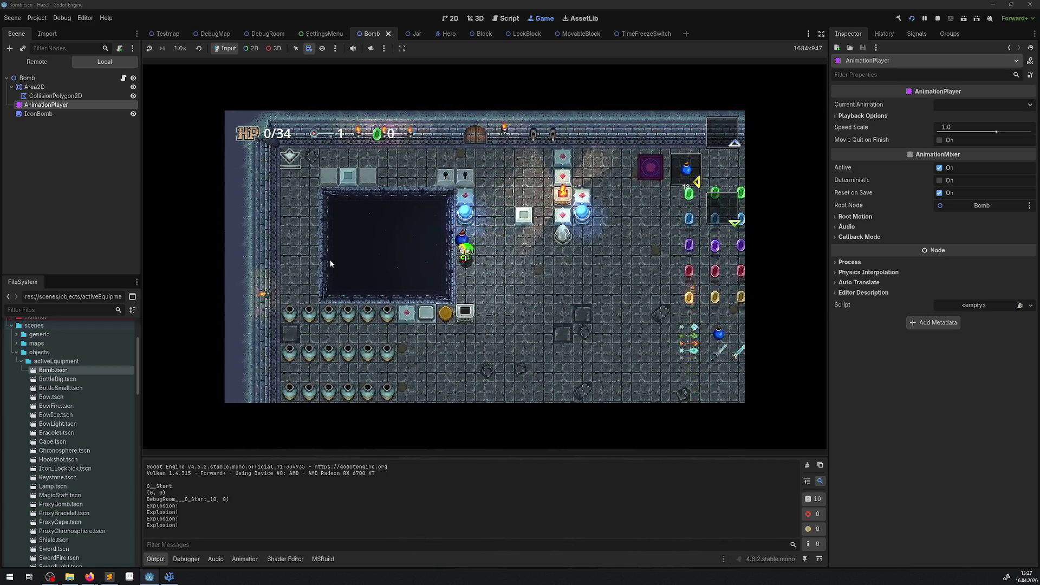
key("space")
key("Left")
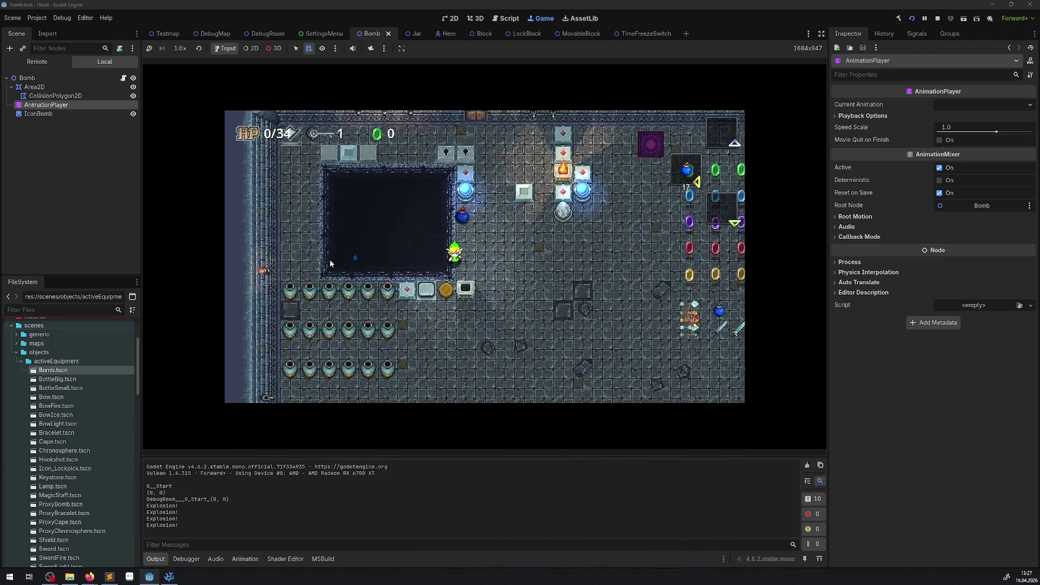
key("Right")
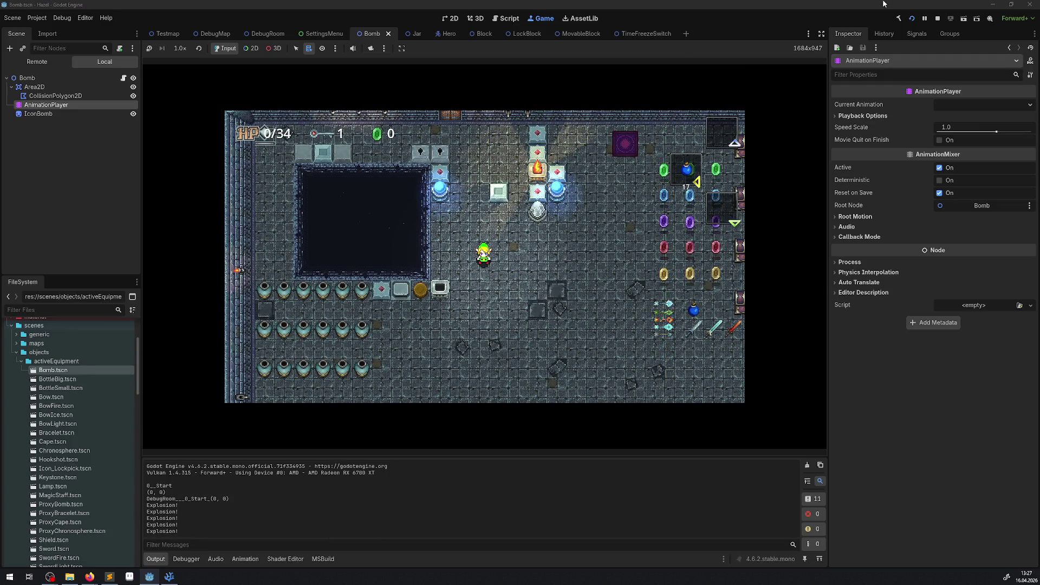
left_click(937, 18)
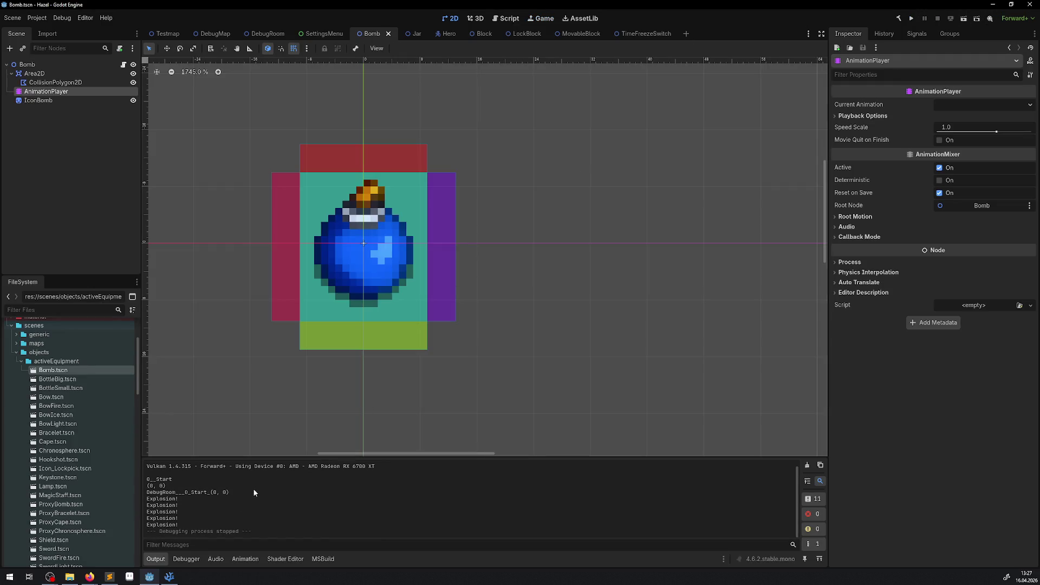
Narrow the Explorer sidebar, open Bomb.cs, and scroll to its _Process method
left_click(169, 577)
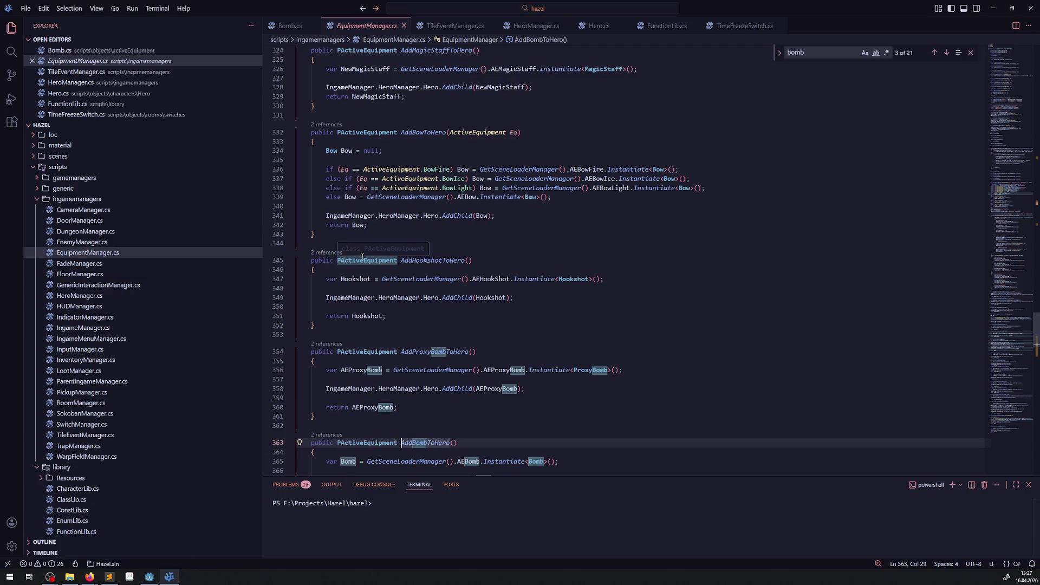
left_click_drag(263, 137, 182, 137)
scroll(217, 136, "up", 20)
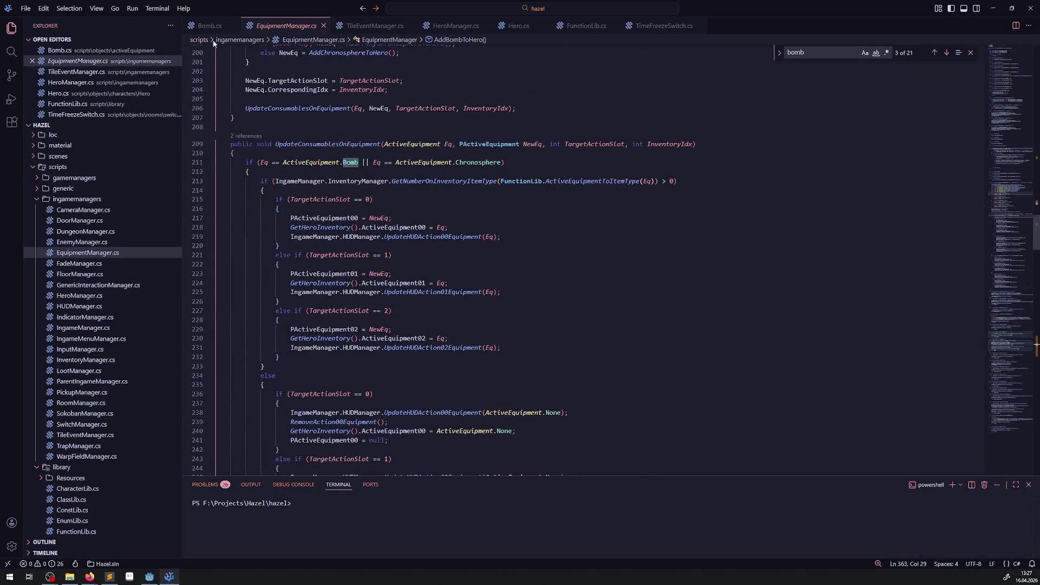
left_click(209, 25)
scroll(358, 297, "down", 8)
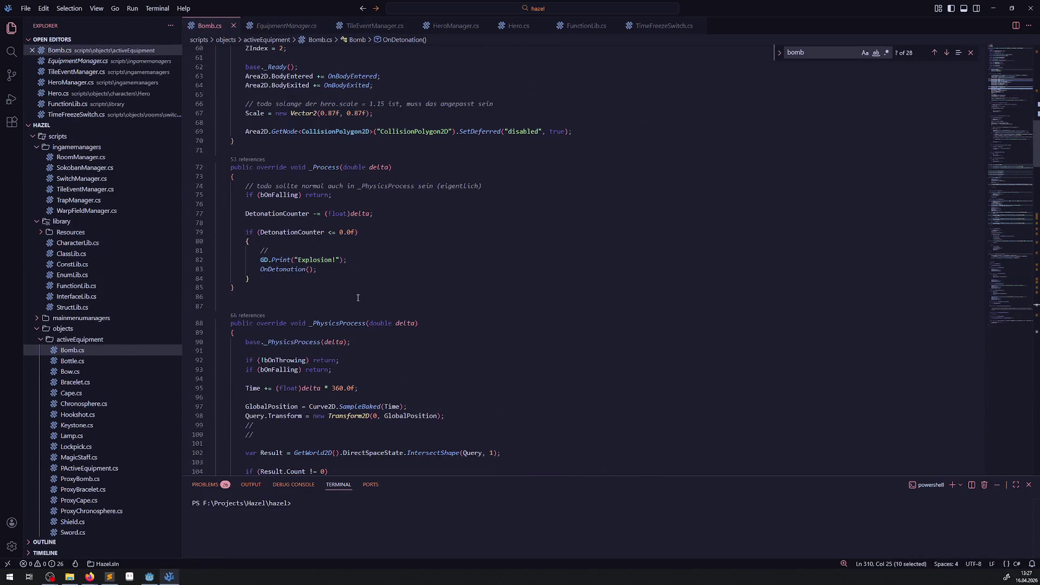
scroll(355, 288, "down", 6)
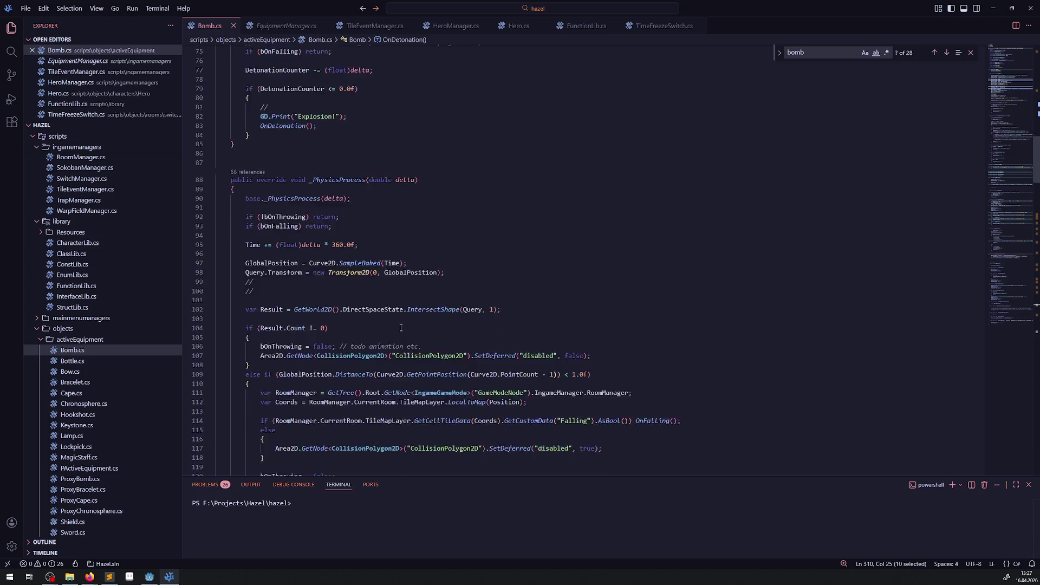
scroll(389, 314, "down", 2)
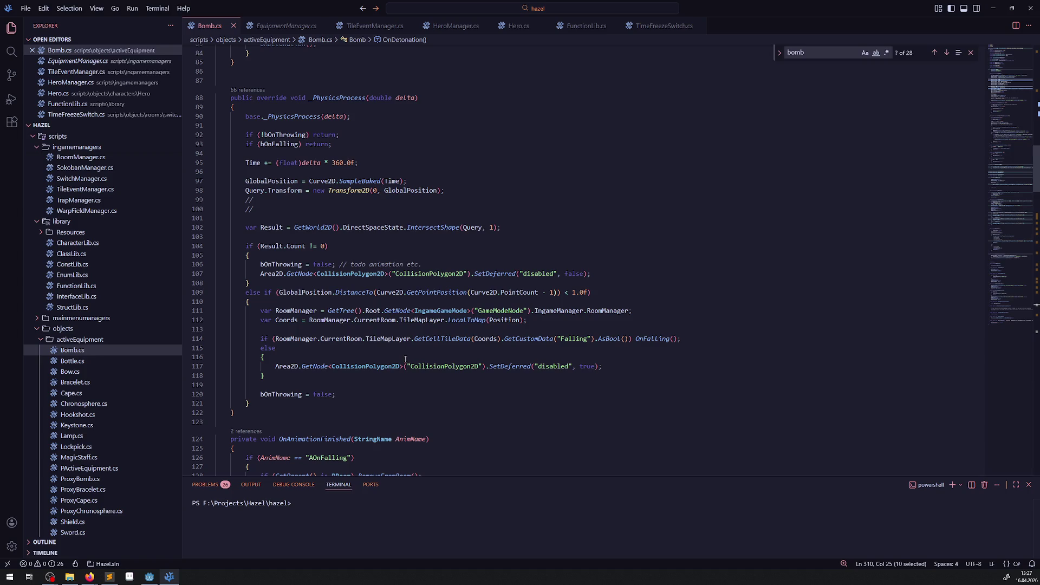
scroll(434, 390, "down", 4)
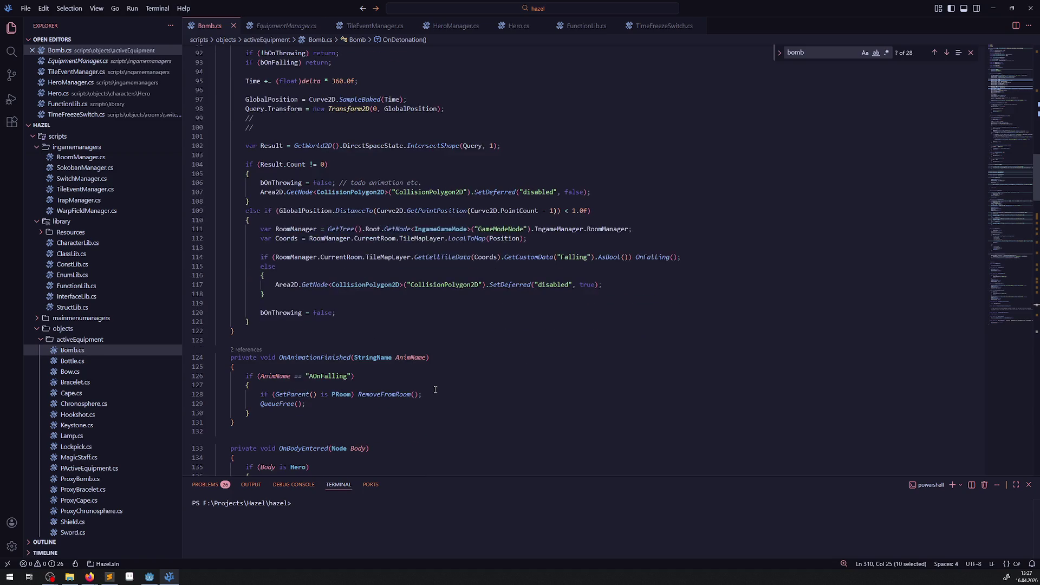
scroll(435, 389, "up", 10)
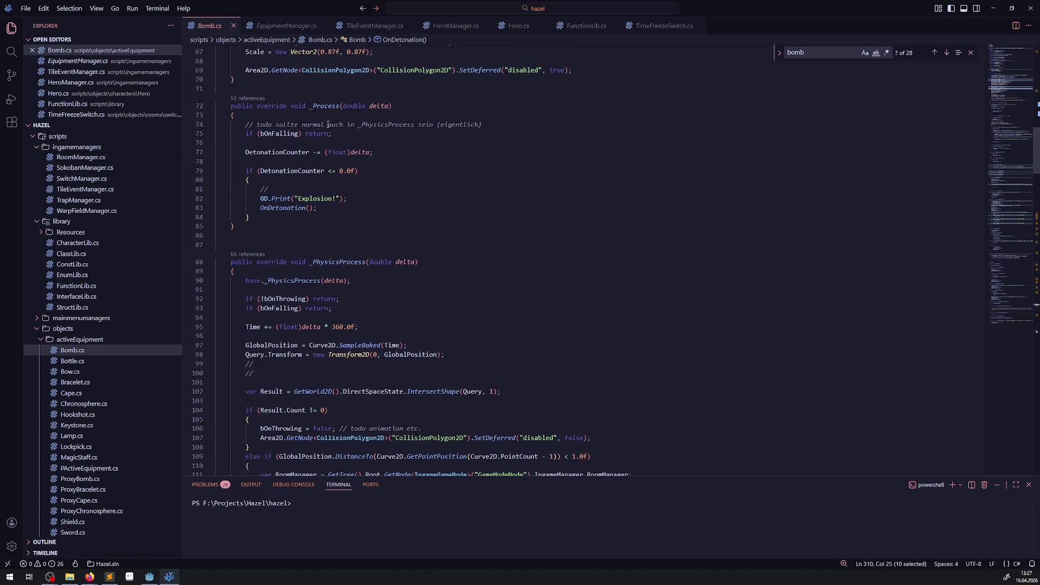
double_click(321, 107)
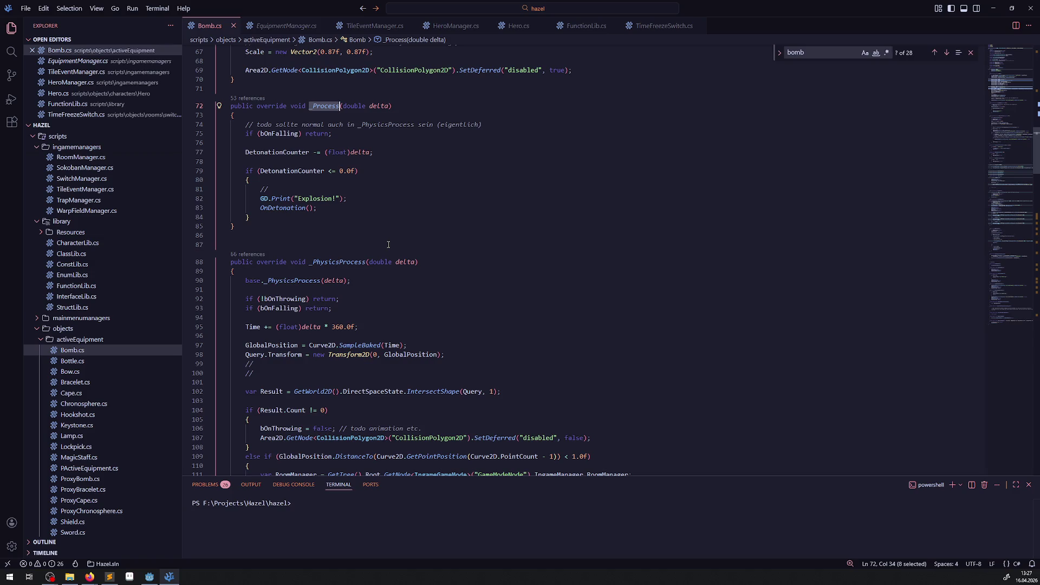
left_click(260, 213)
Comment out the "Explosion!" print and OnDetonation() call, then add a new line after the AOnFalling block
left_click_drag(256, 197, 334, 206)
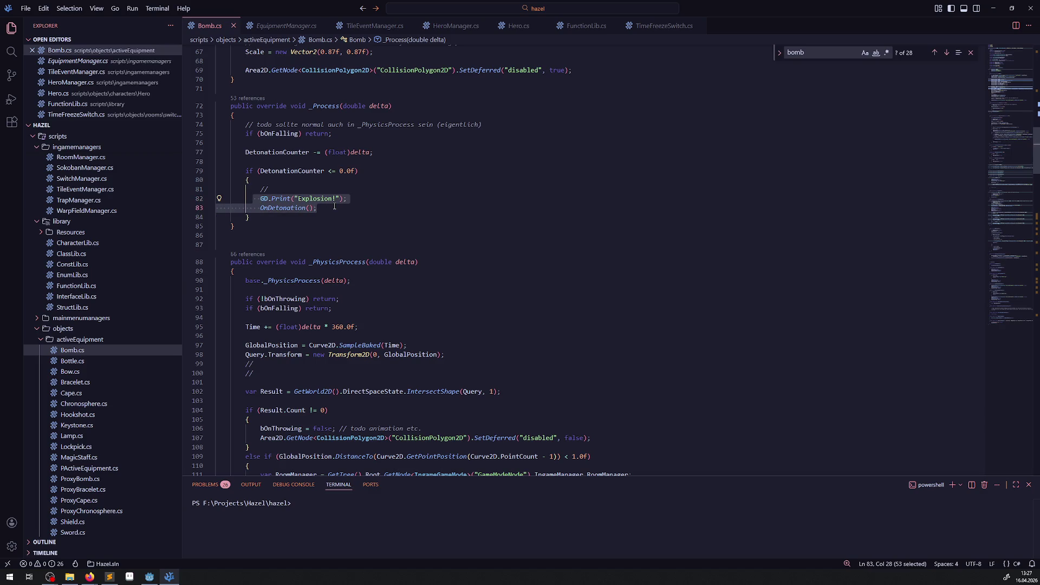
key("ctrl+slash")
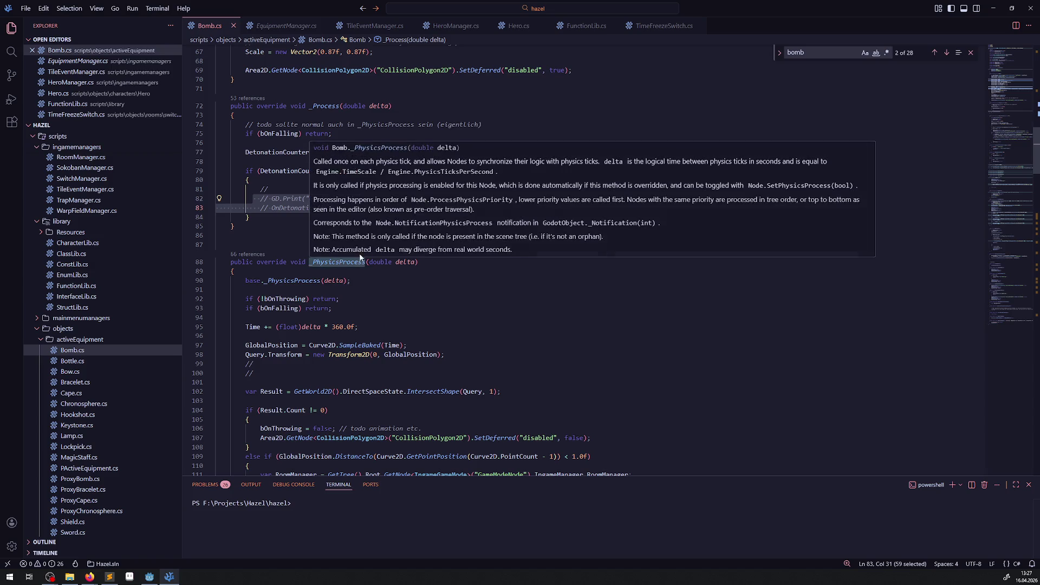
scroll(274, 232, "down", 8)
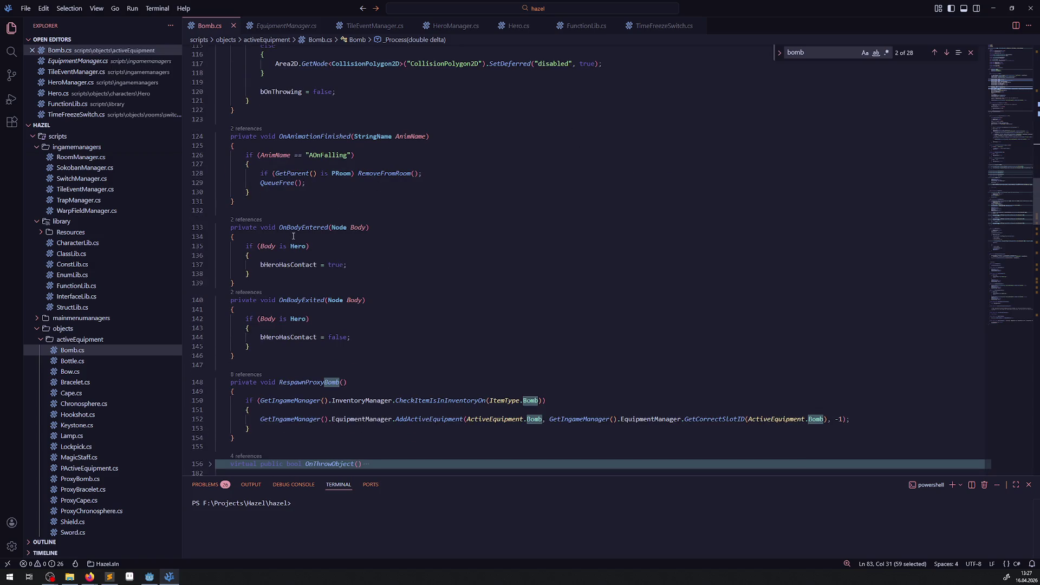
left_click(278, 195)
mouse_move(285, 186)
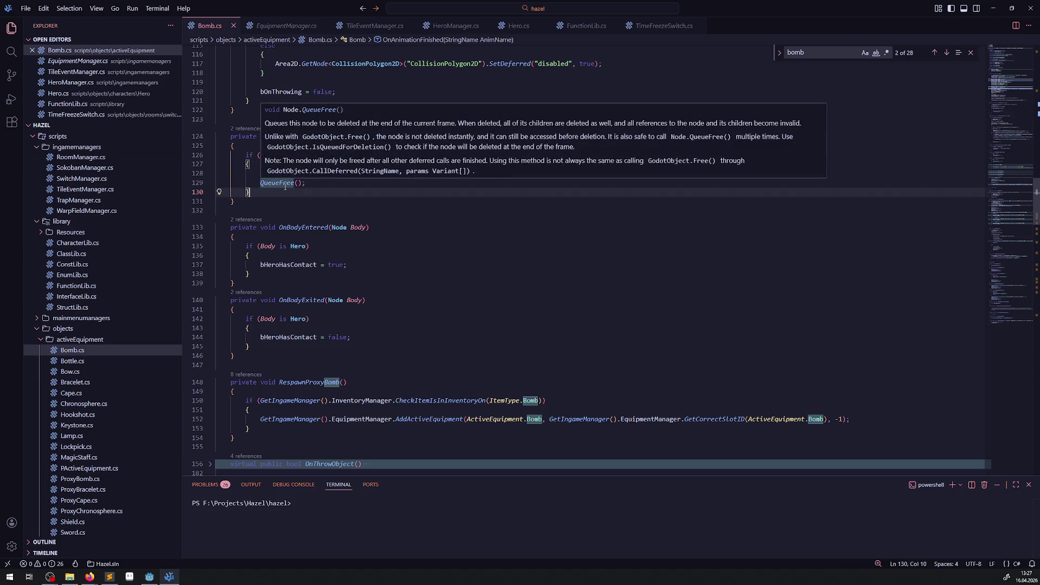
key("Return")
Write an else if () branch with braces, correcting 'els' to 'else'
type("els")
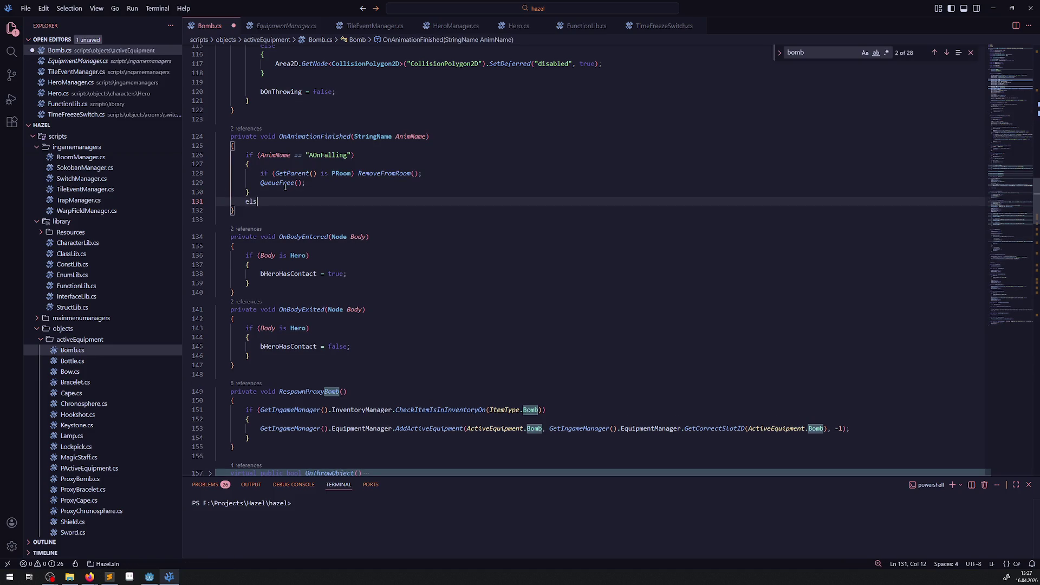
type(" if()")
key("Return")
type("{")
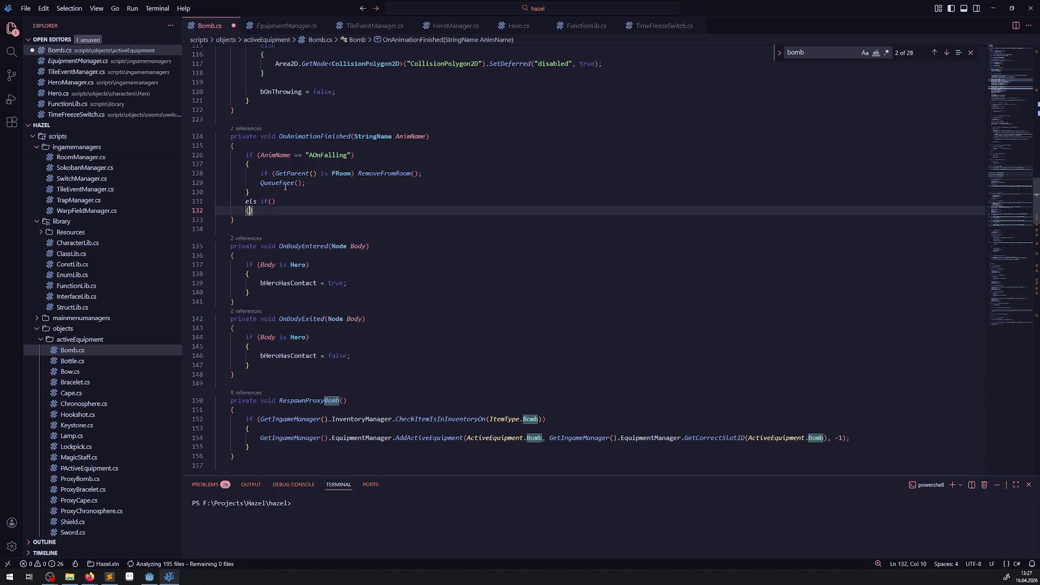
key("Return")
key("Up")
key("Up")
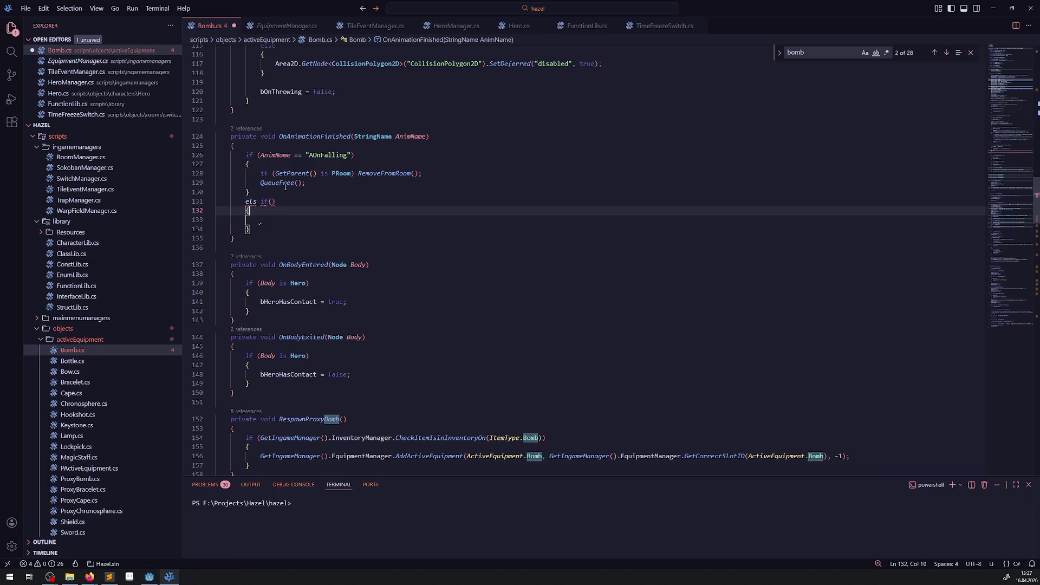
key("Left")
type("e")
Copy the AnimName == AOnFalling condition into the else-if parentheses and save Bomb.cs
left_click_drag(260, 156, 352, 155)
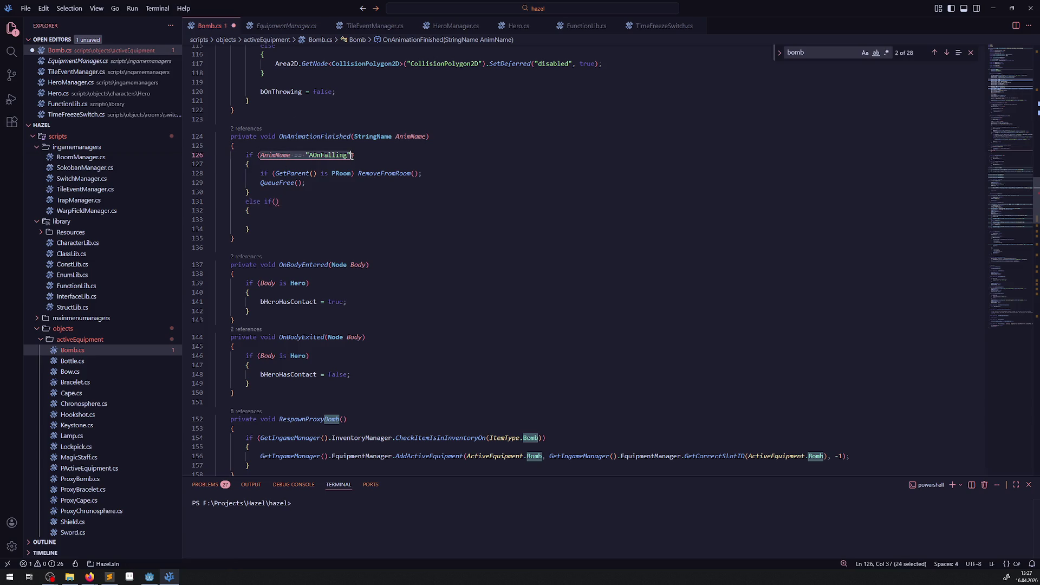
key("ctrl+c")
left_click(278, 202)
key("ctrl+v")
key("ctrl+s")
double_click(348, 202)
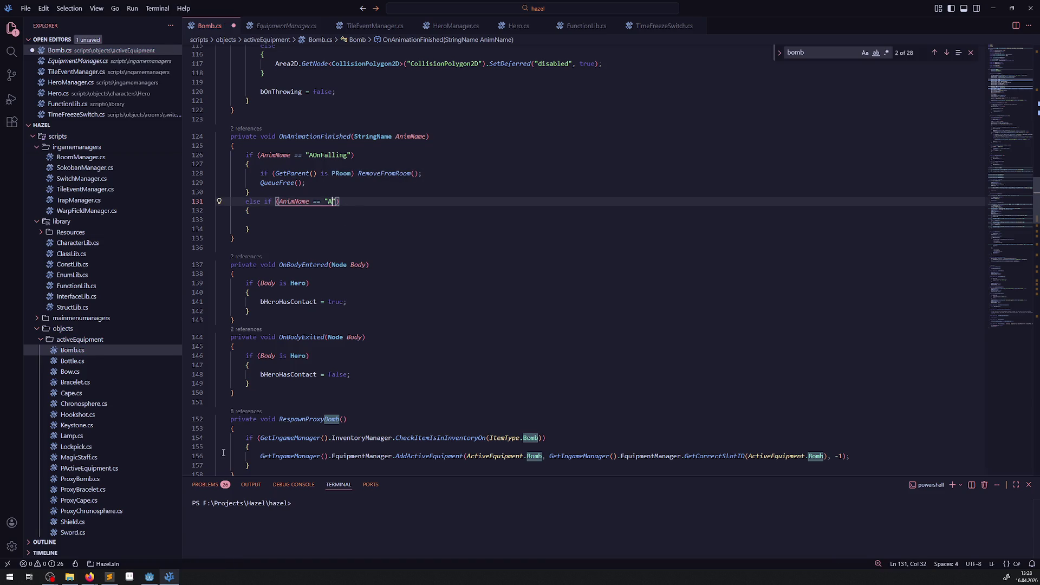
key("alt+Tab")
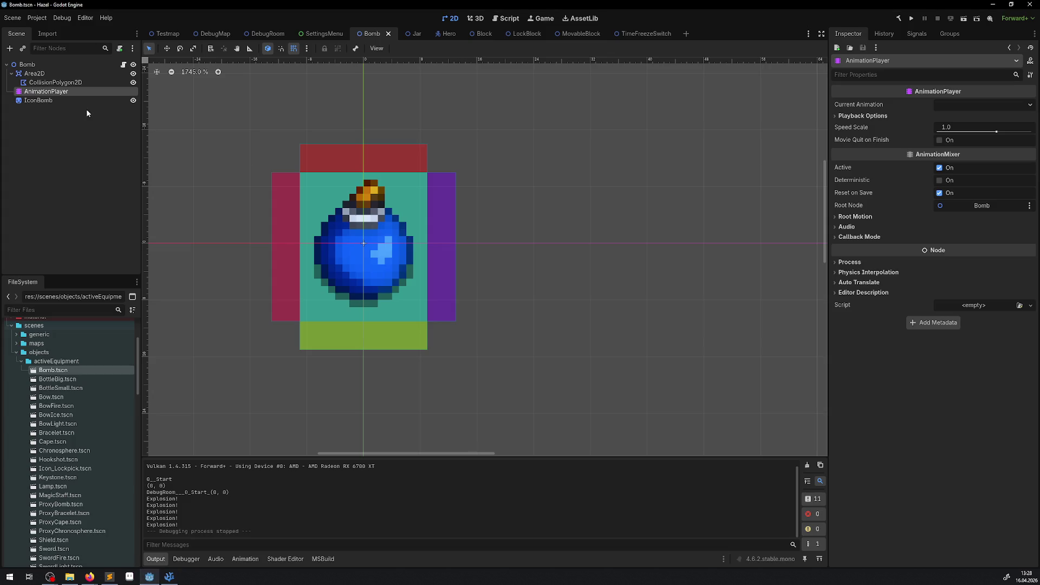
Select the AnimationPlayer node and check the ADetonation animation name in Manage Animations
left_click(76, 101)
left_click(54, 91)
left_click(271, 386)
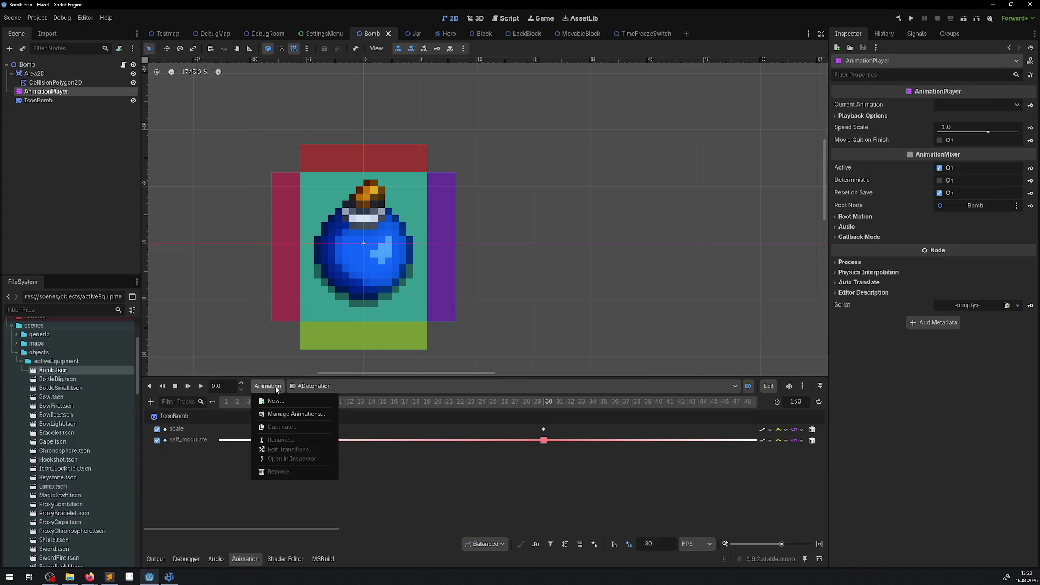
left_click(293, 414)
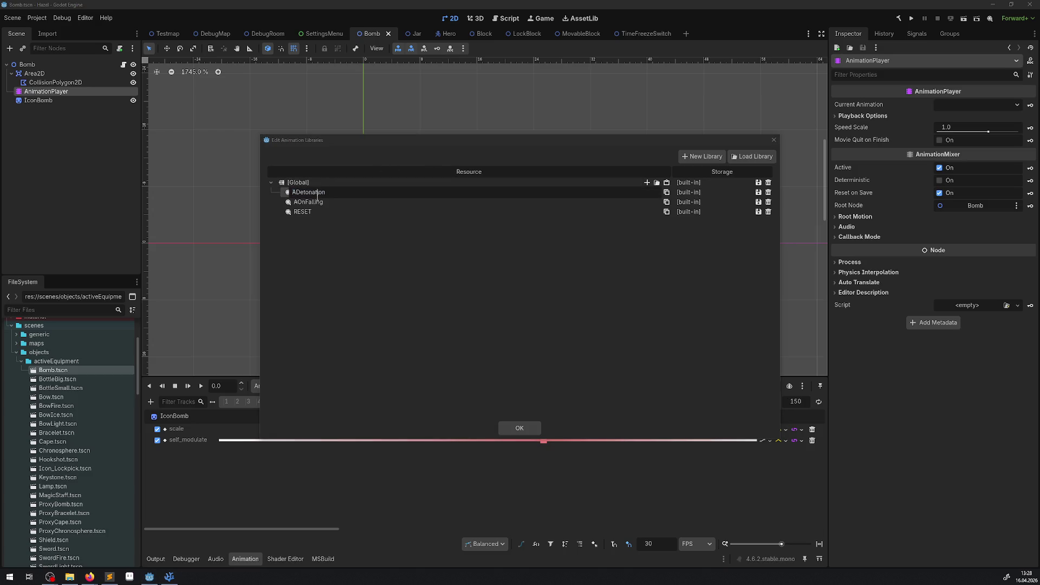
left_click_drag(333, 193, 212, 197)
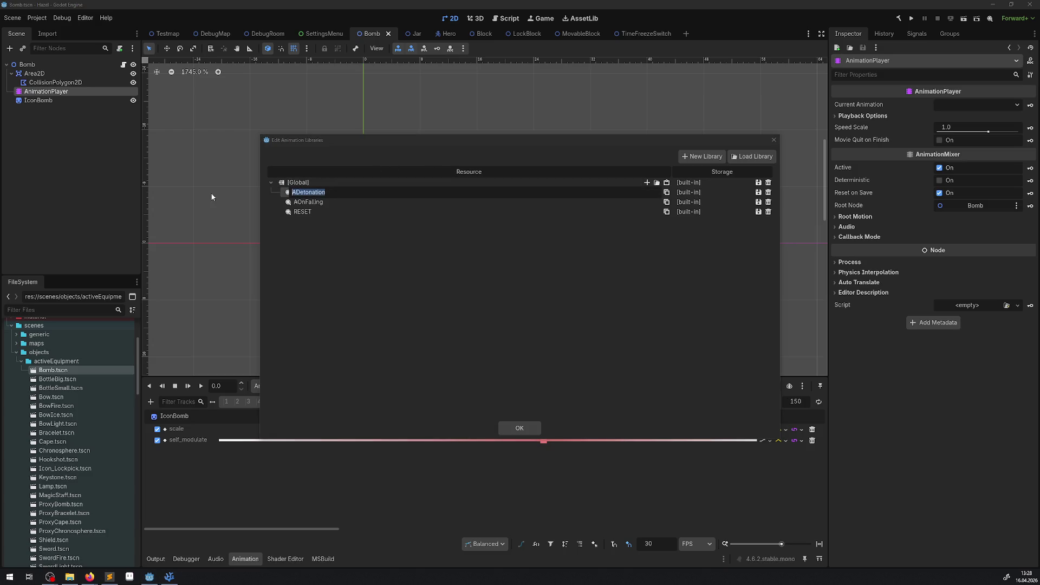
left_click(764, 144)
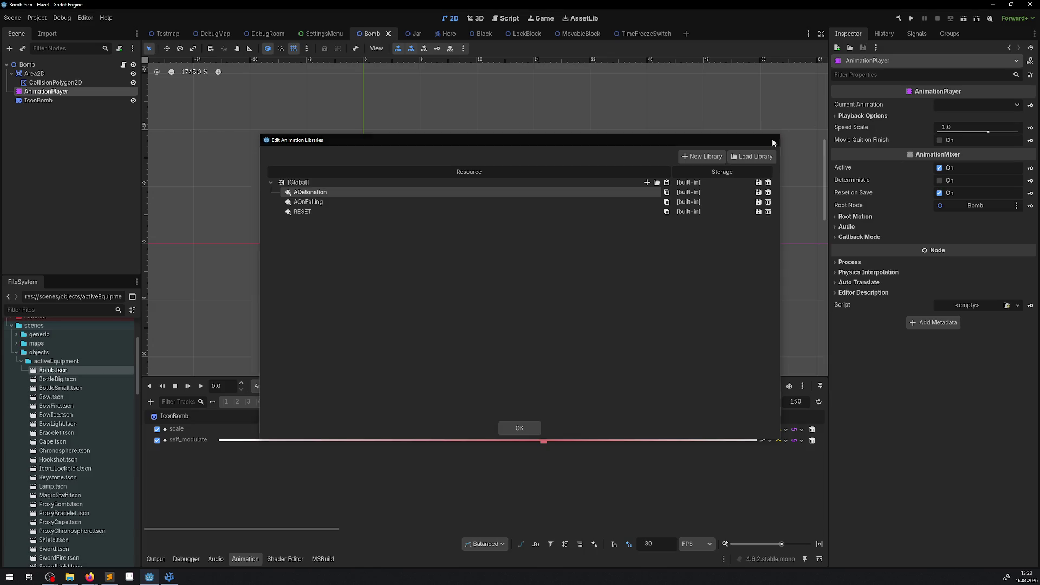
left_click(773, 140)
left_click(169, 576)
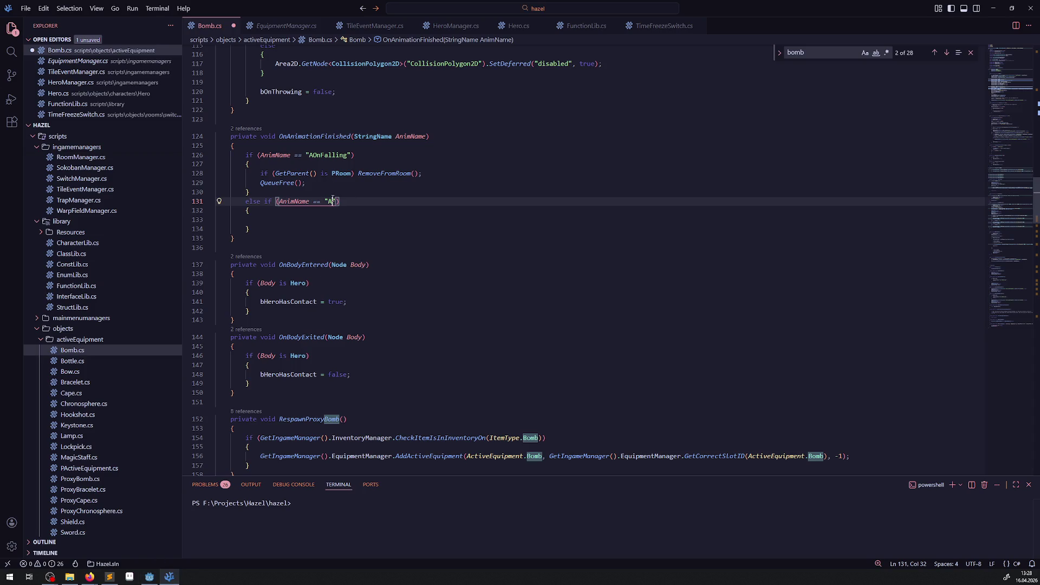
Make the else-if test for "ADetonation" and print "Absicherung TEST ", saving Bomb.cs
type("Detonation")
key("ctrl+s")
left_click(278, 222)
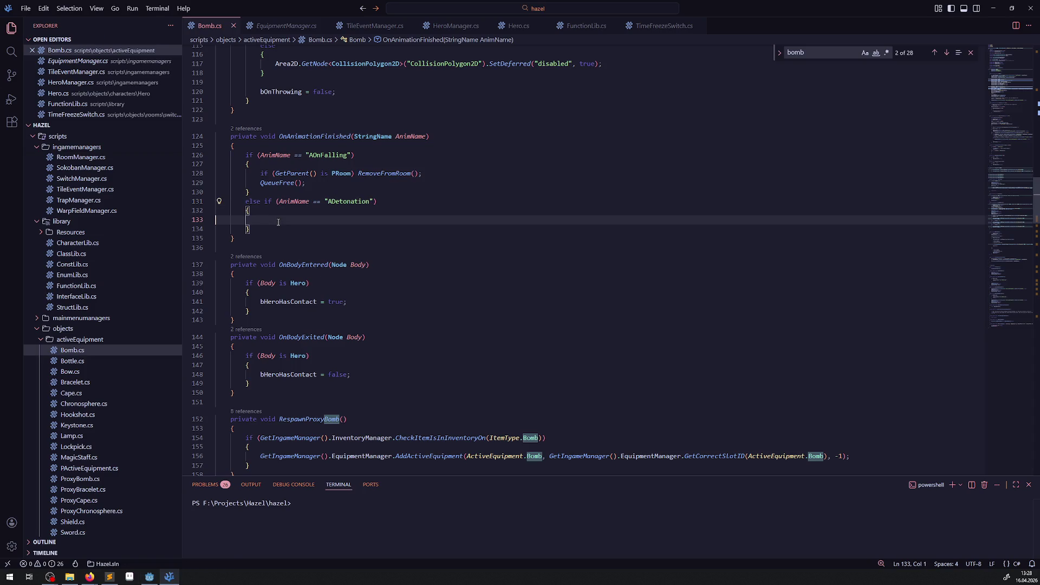
type("GD.Pri")
type("nt(\"")
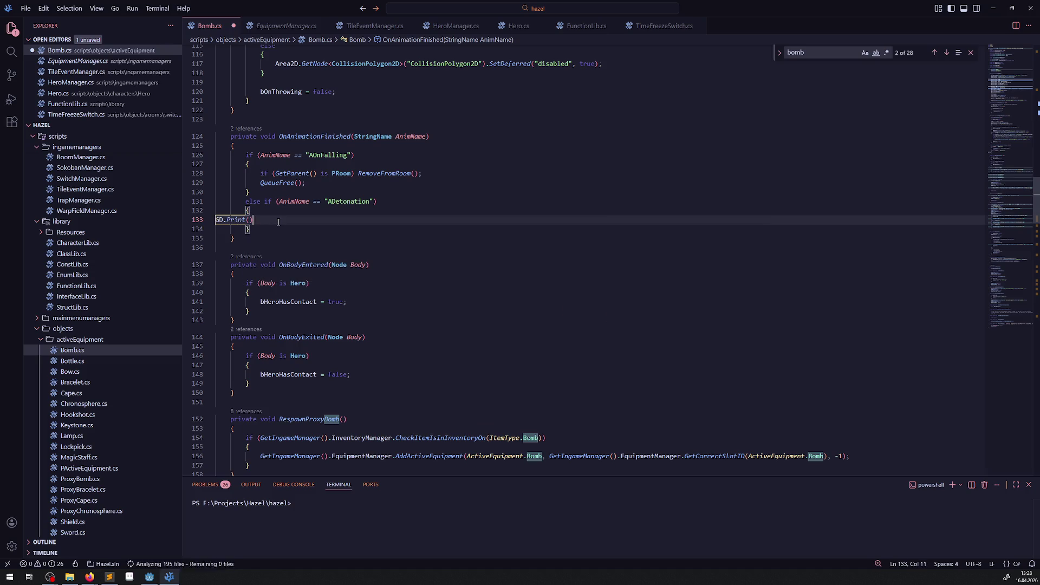
type("Absicherung TE")
type("ST")
key("ctrl+s")
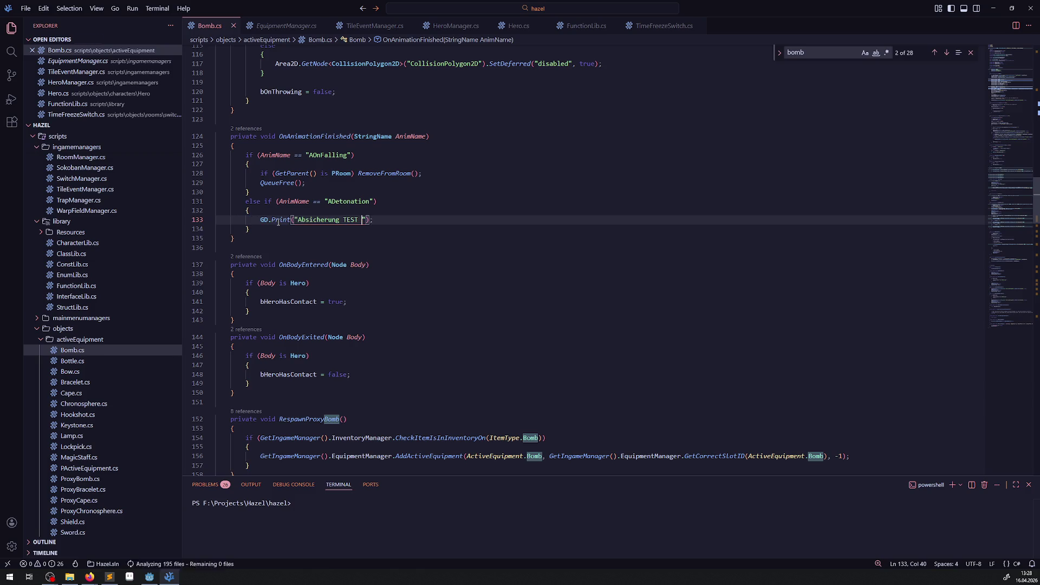
left_click(149, 578)
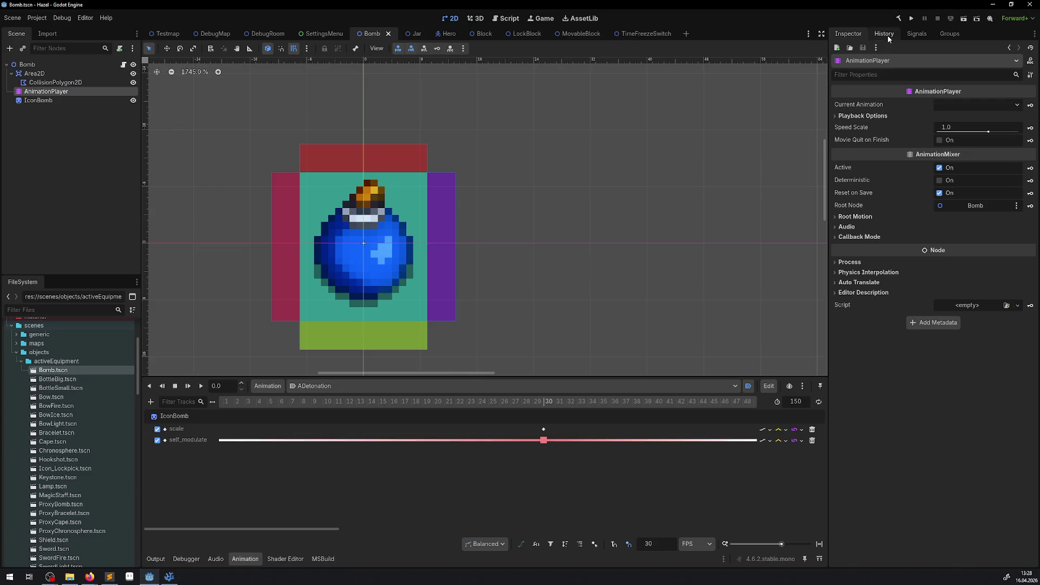
Build and run the game, then equip the bomb from the inventory
left_click(901, 20)
left_click(901, 19)
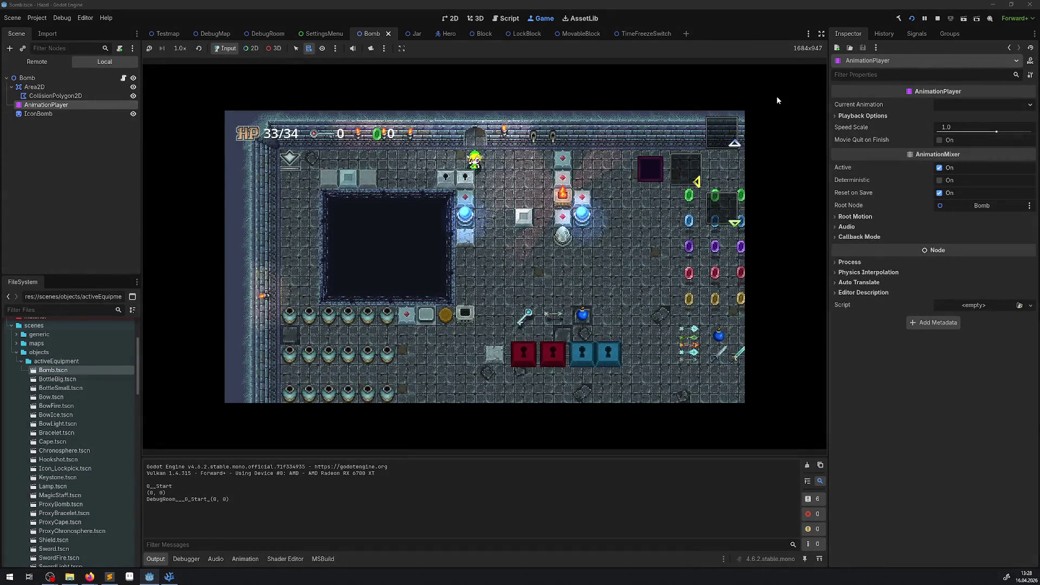
key("Down")
key("Right")
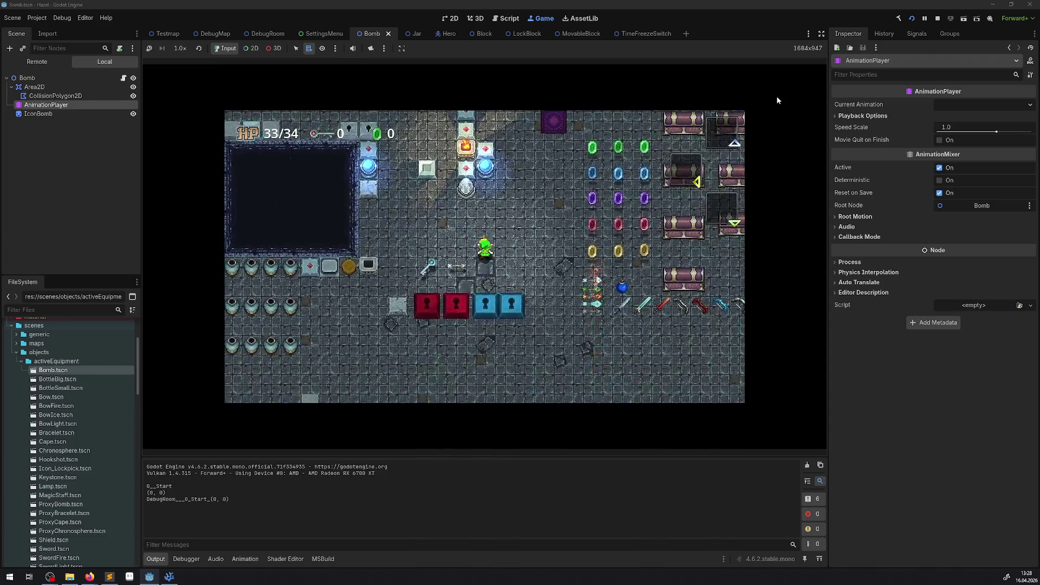
key("Return")
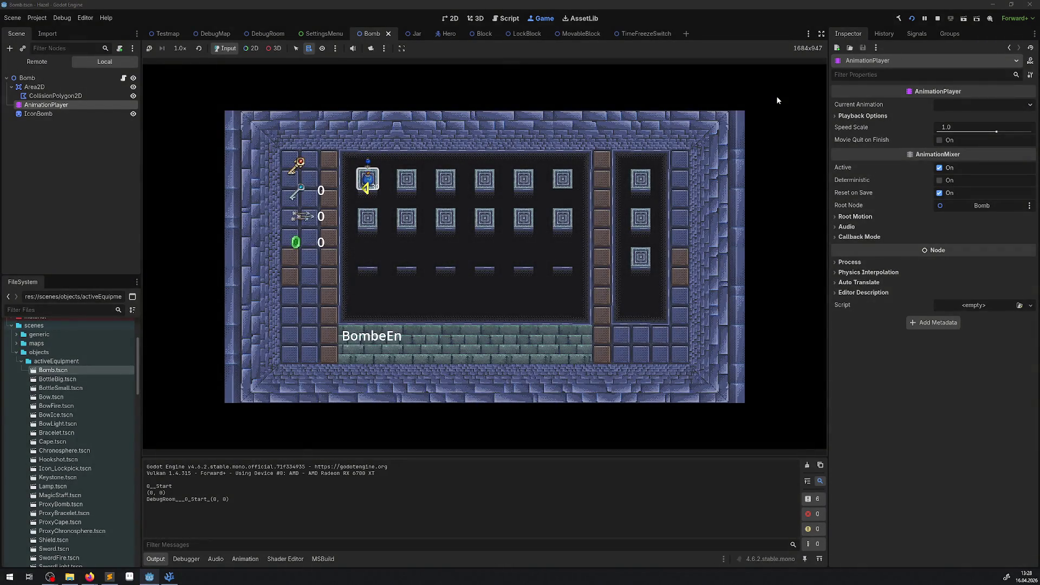
key("Escape")
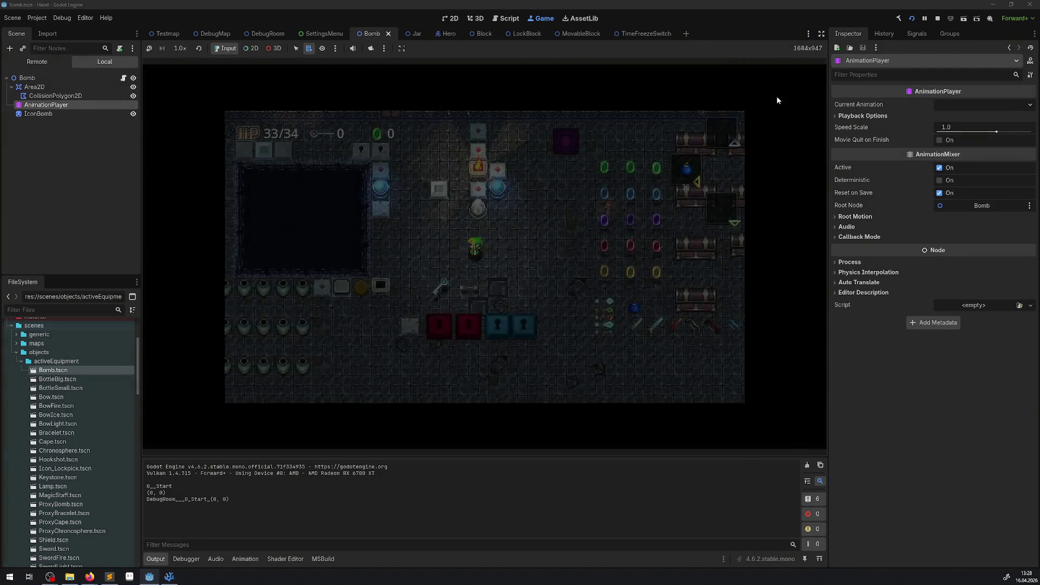
Drop several bombs and throw one toward the pit, then stop the game
key("space")
key("Left")
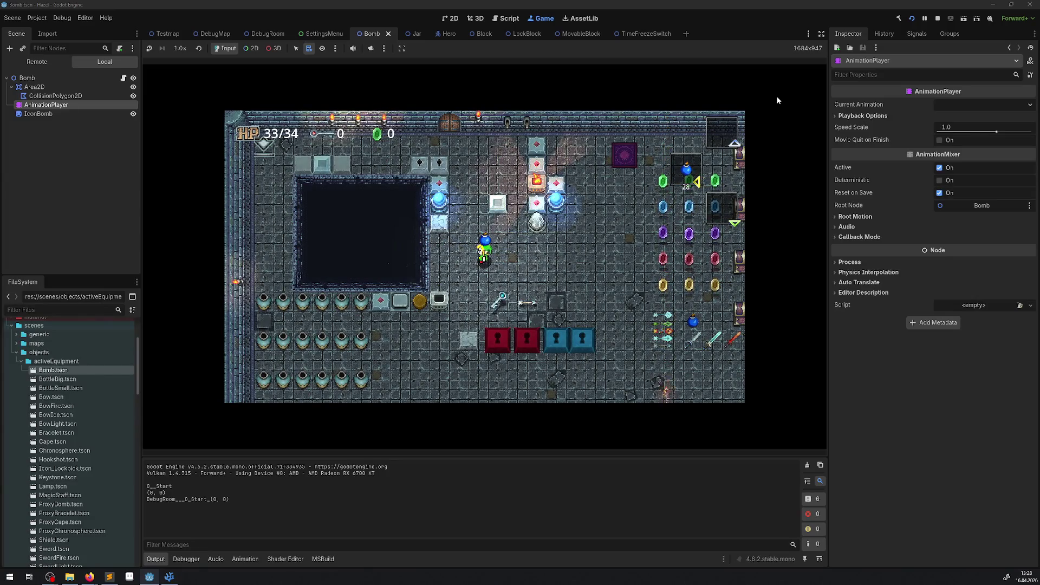
key("Down")
key("space")
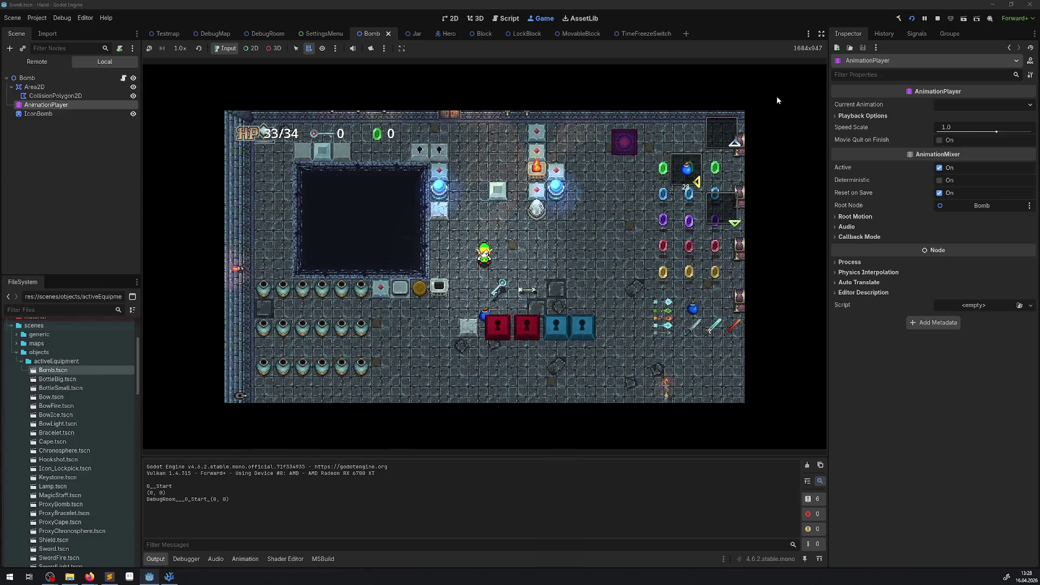
key("Up")
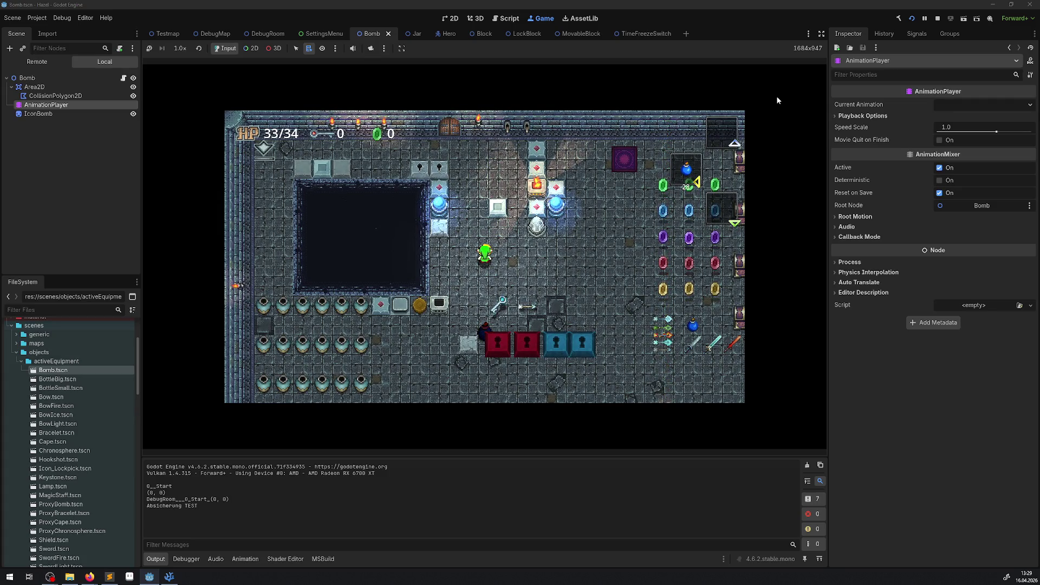
key("space")
key("Right")
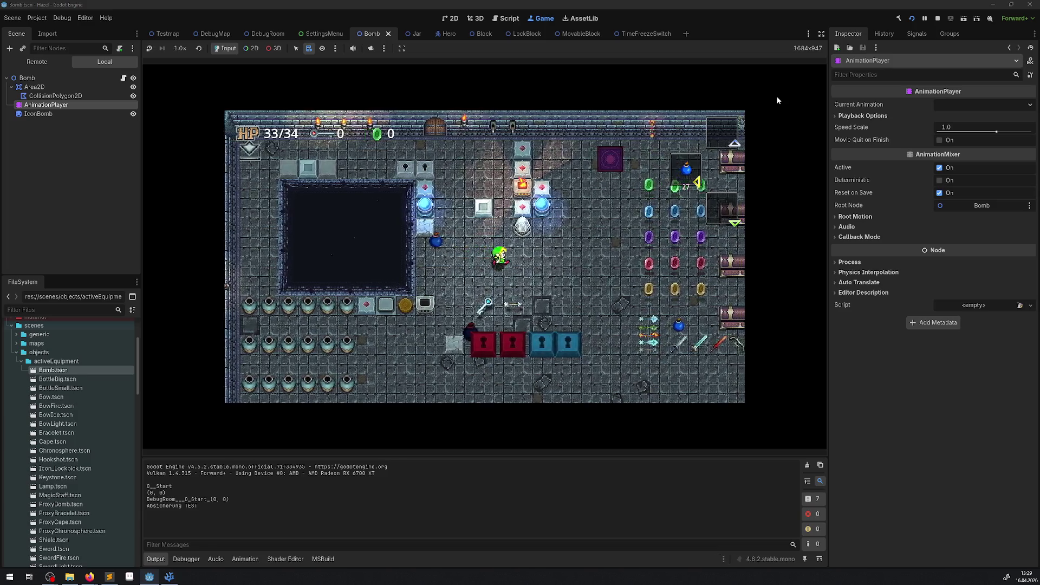
key("Left")
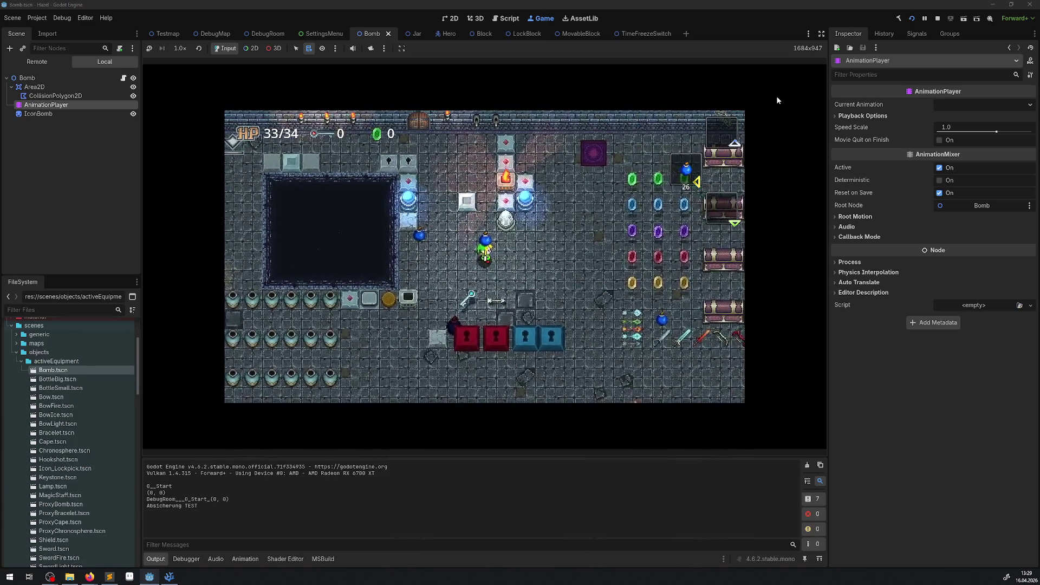
key("space")
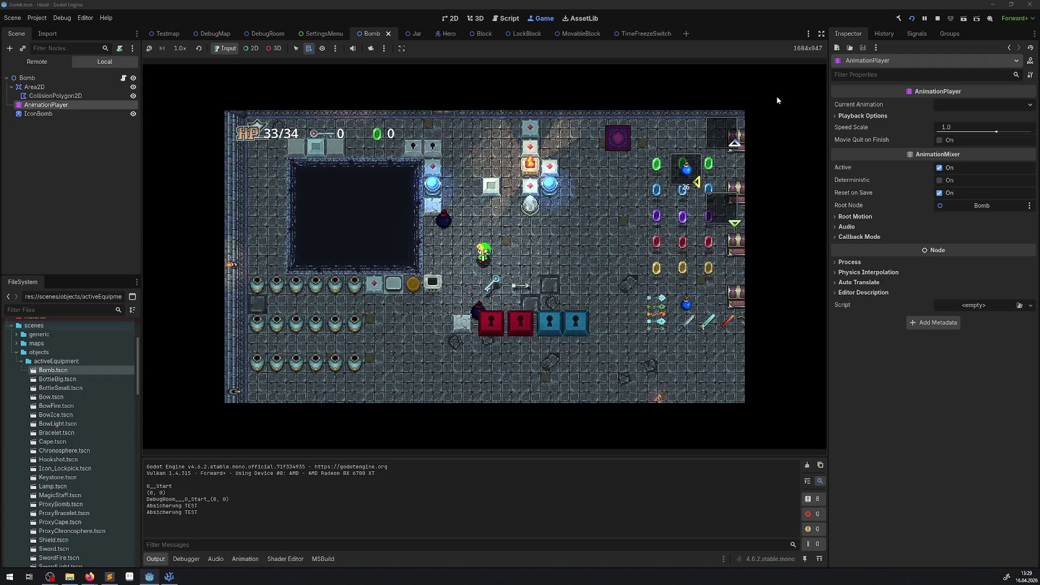
key("space")
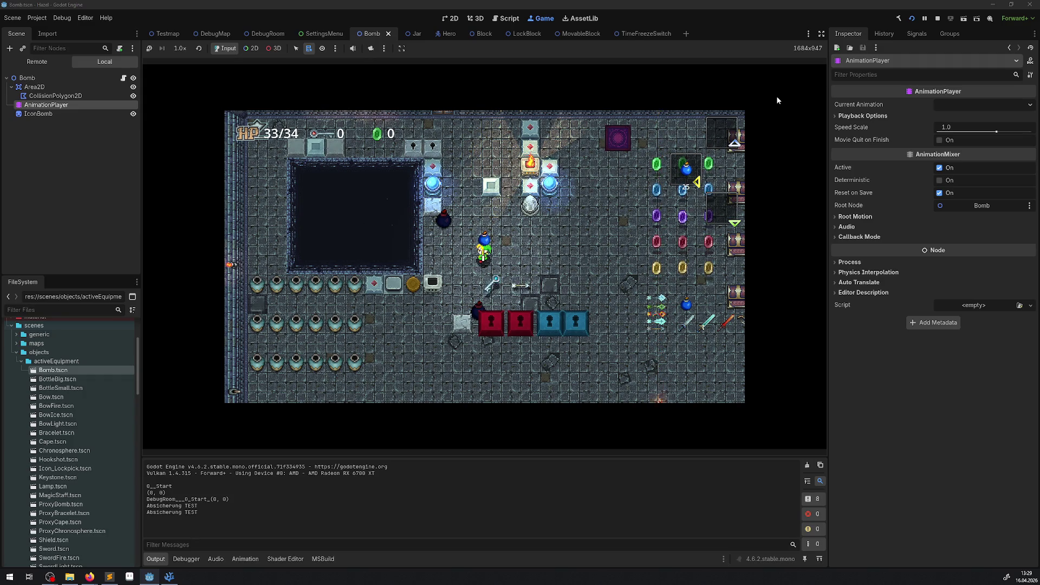
key("space")
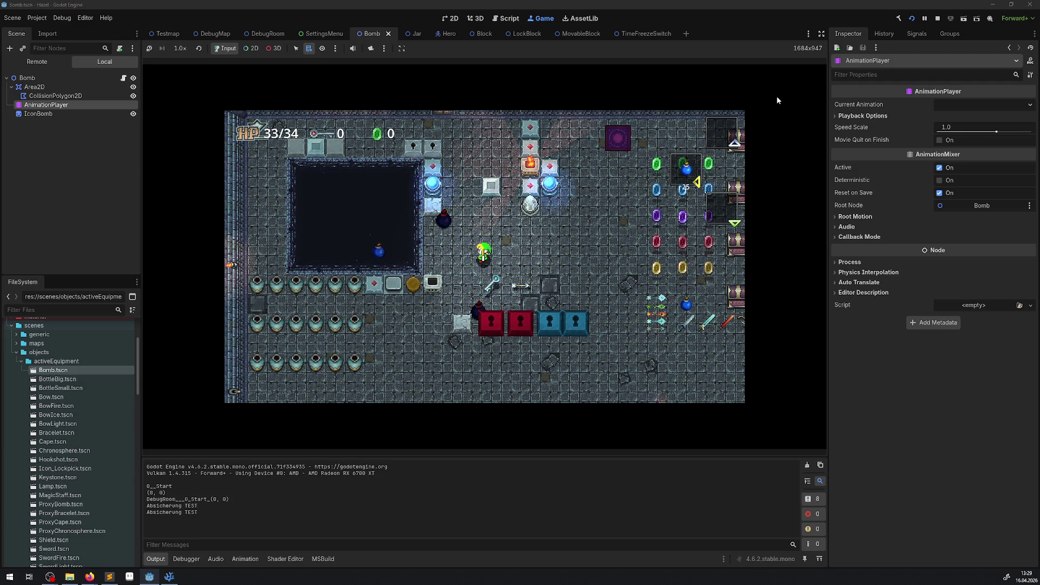
left_click(938, 18)
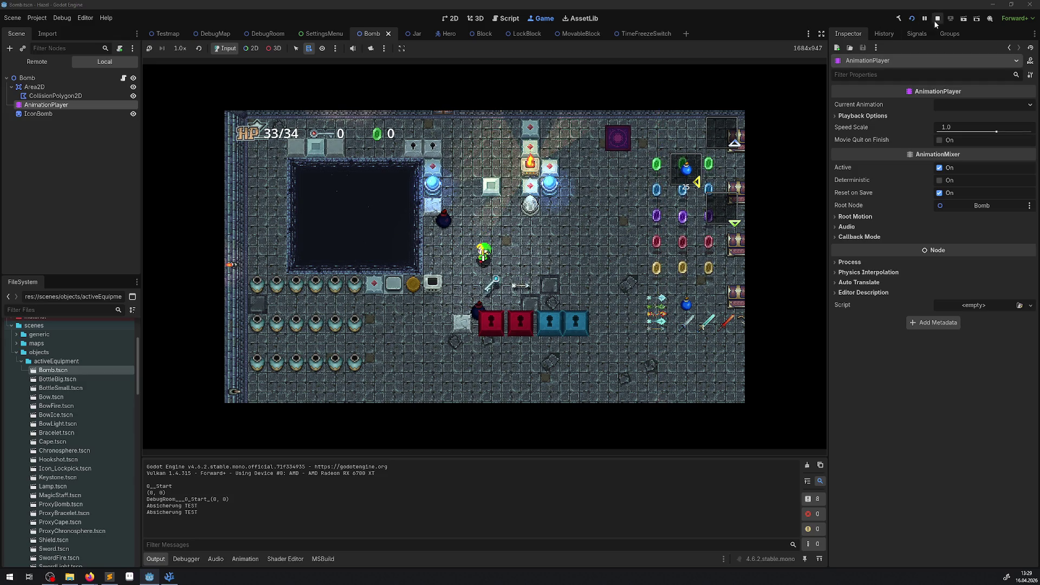
left_click(169, 576)
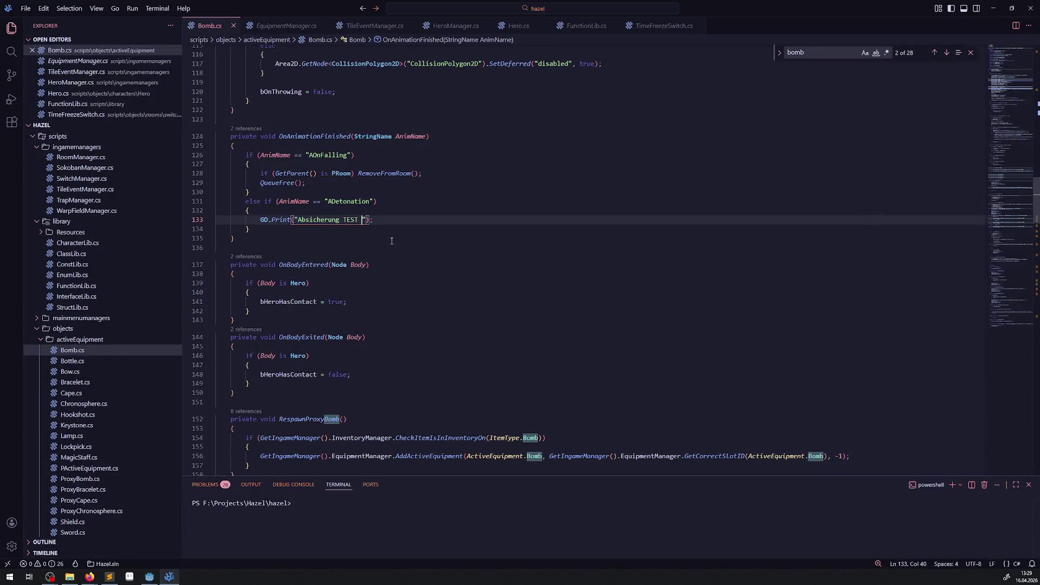
Paste the commented "Explosion!" print and OnDetonation() lines over the Absicherung TEST print and save
scroll(380, 204, "up", 8)
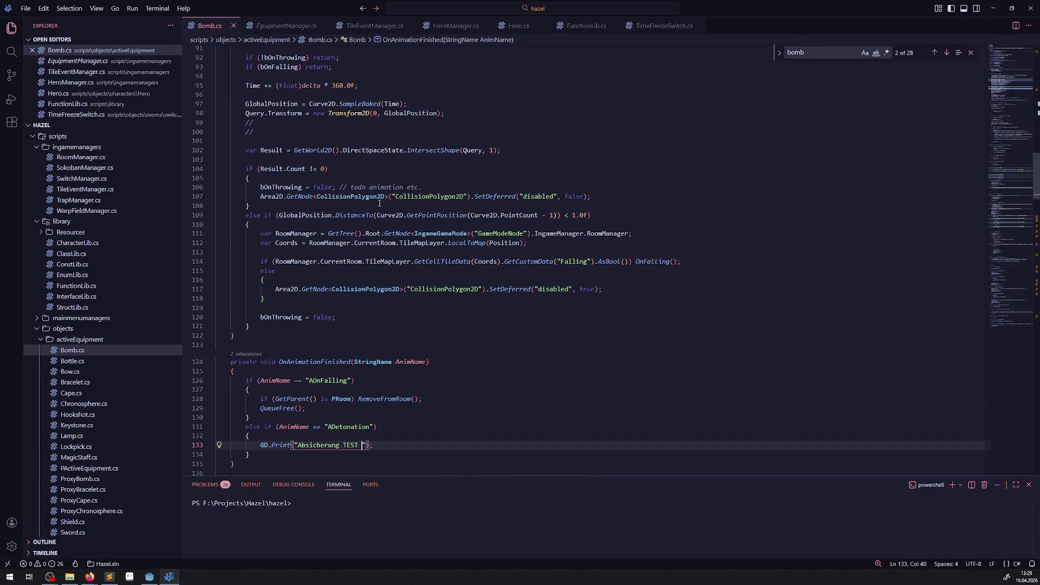
scroll(379, 204, "up", 7)
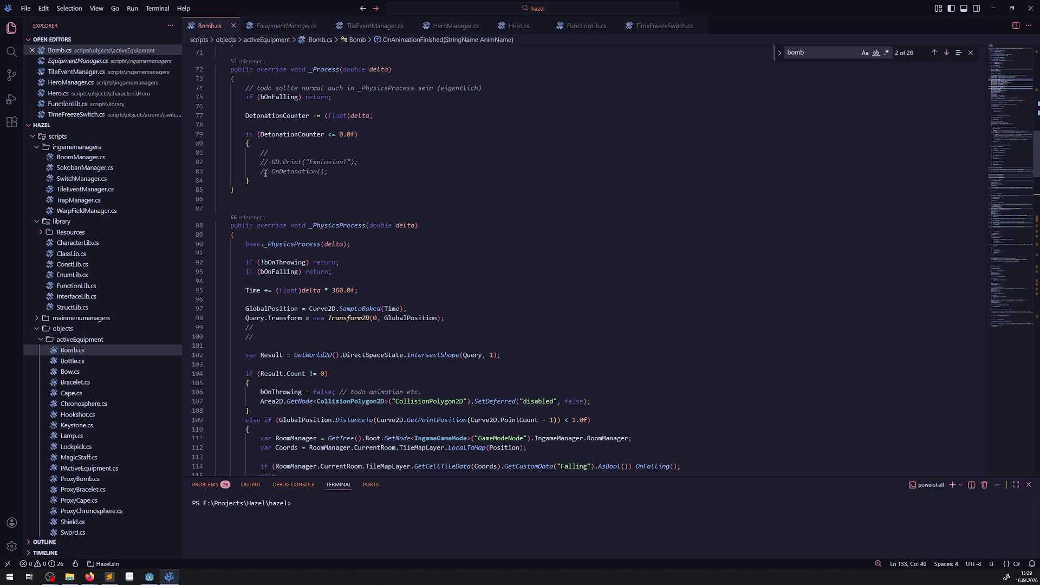
left_click_drag(257, 162, 355, 170)
key("ctrl+c")
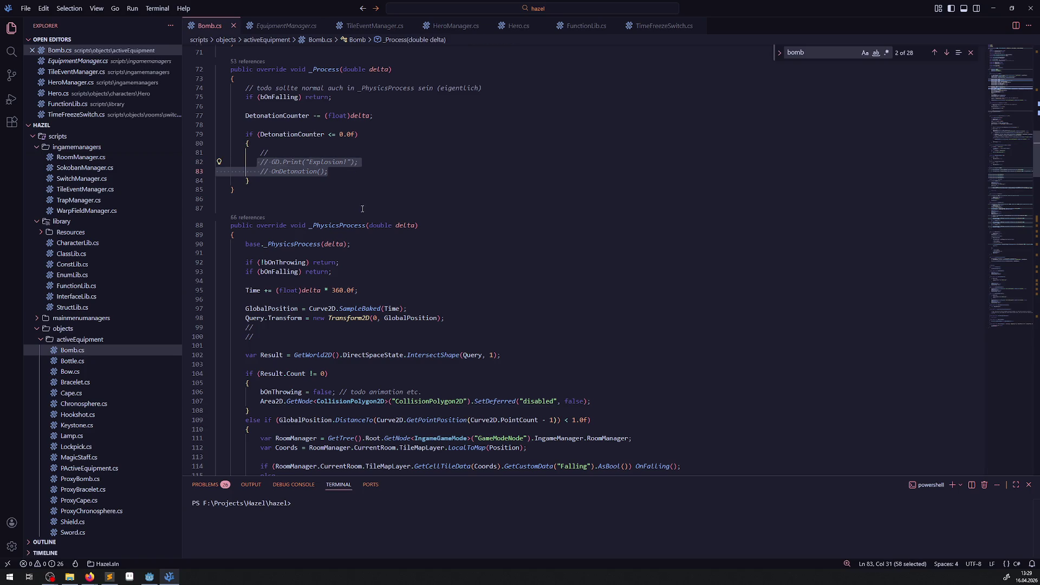
scroll(363, 208, "down", 12)
scroll(292, 186, "down", 2)
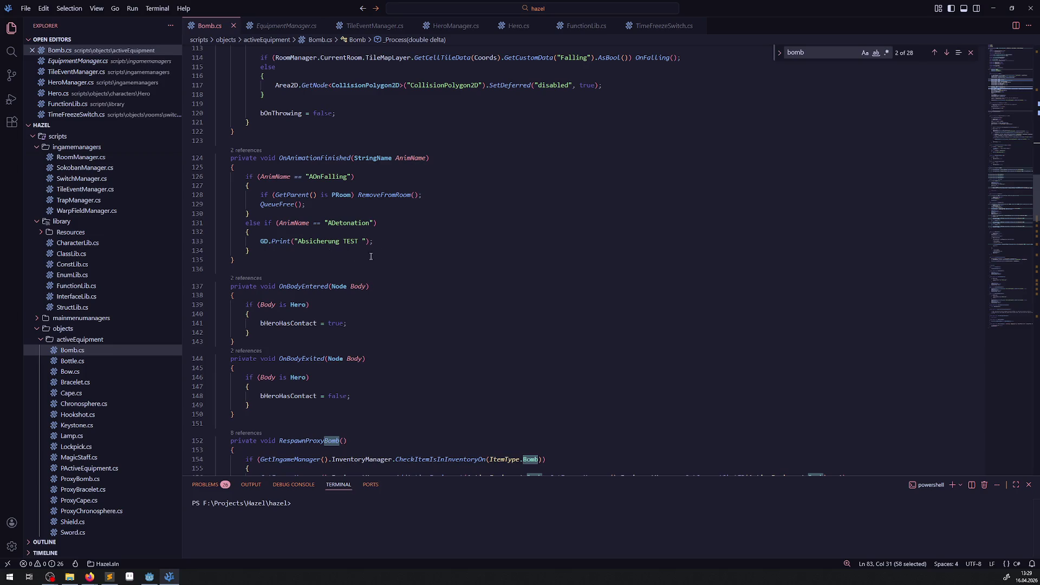
left_click_drag(374, 242, 231, 241)
key("ctrl+v")
key("ctrl+s")
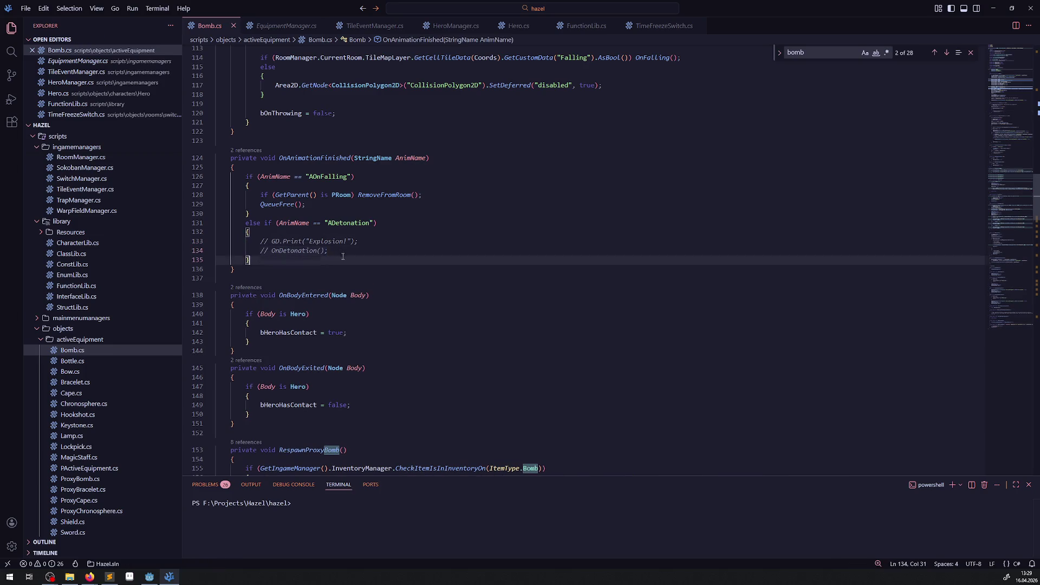
Uncomment the two pasted lines, then select DetonationCounter on line 77
left_click_drag(355, 252, 203, 239)
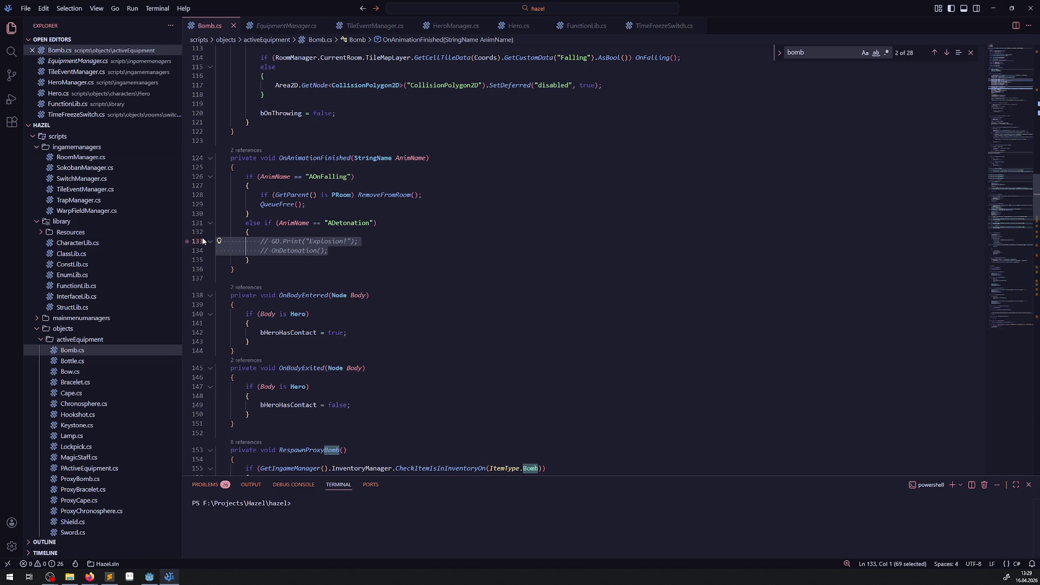
key("ctrl+slash")
left_click(377, 260)
scroll(377, 256, "up", 8)
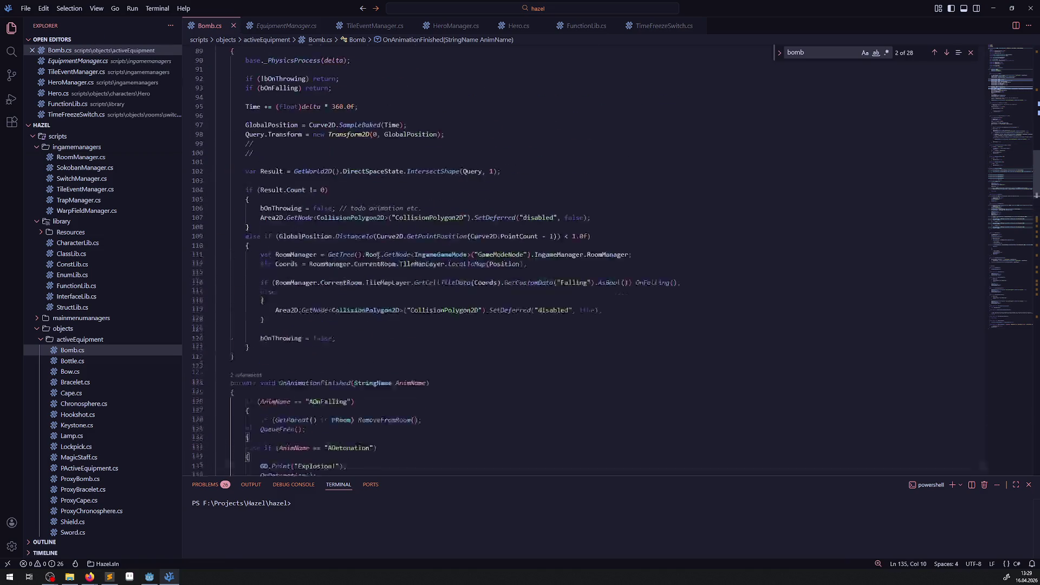
scroll(377, 256, "up", 6)
left_click(280, 178)
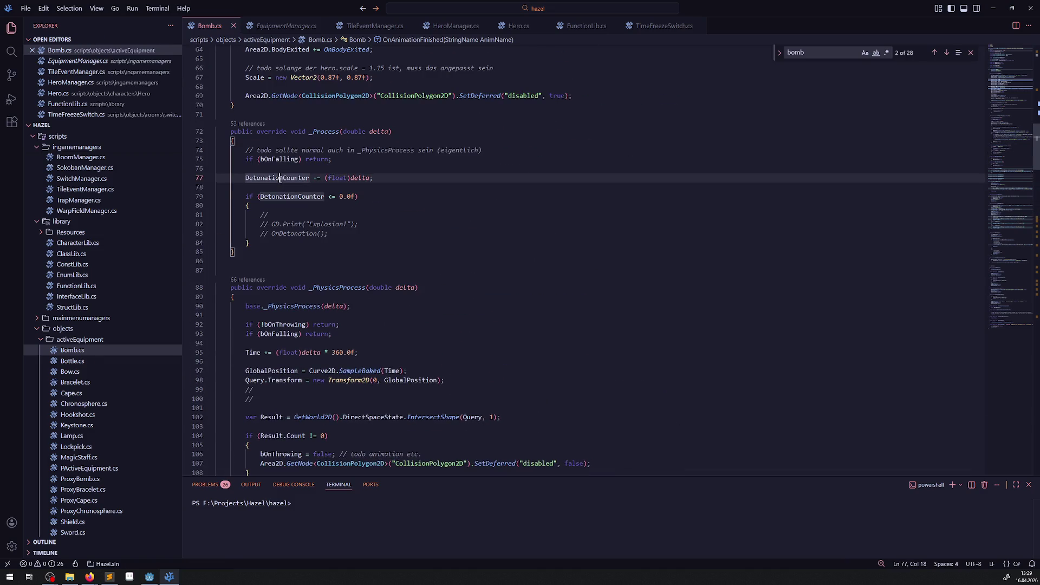
double_click(280, 178)
Search Bomb.cs for DetonationCounter and step through every match
key("ctrl+f")
key("Return")
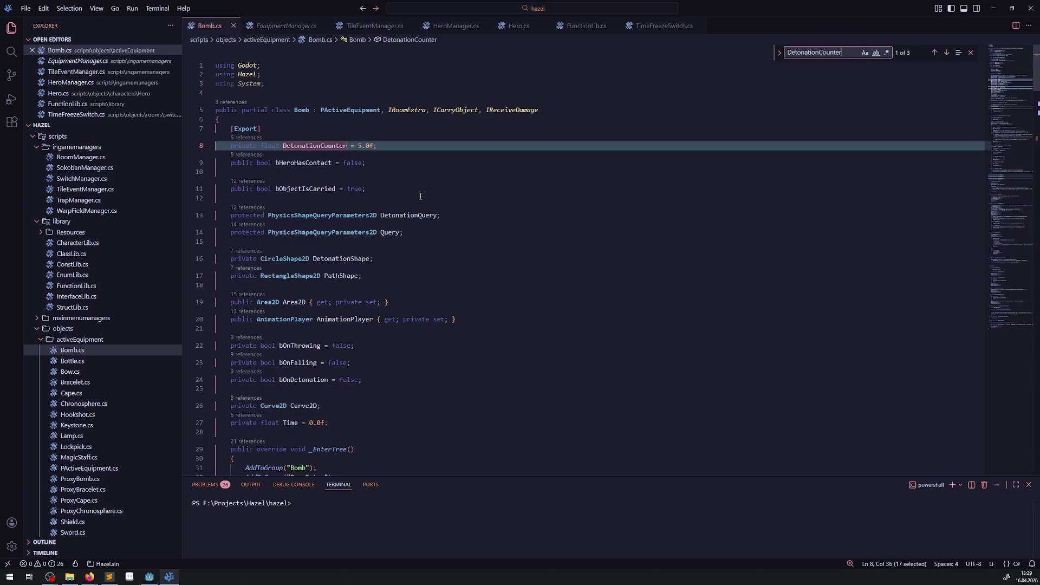
key("Return")
key("Return")
key("Return")
key("Return")
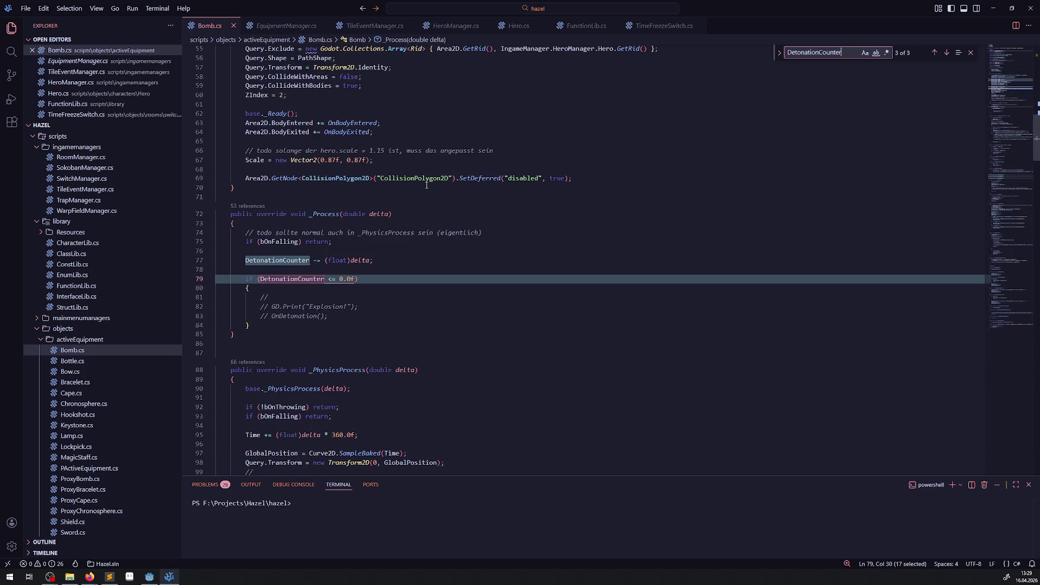
key("Return")
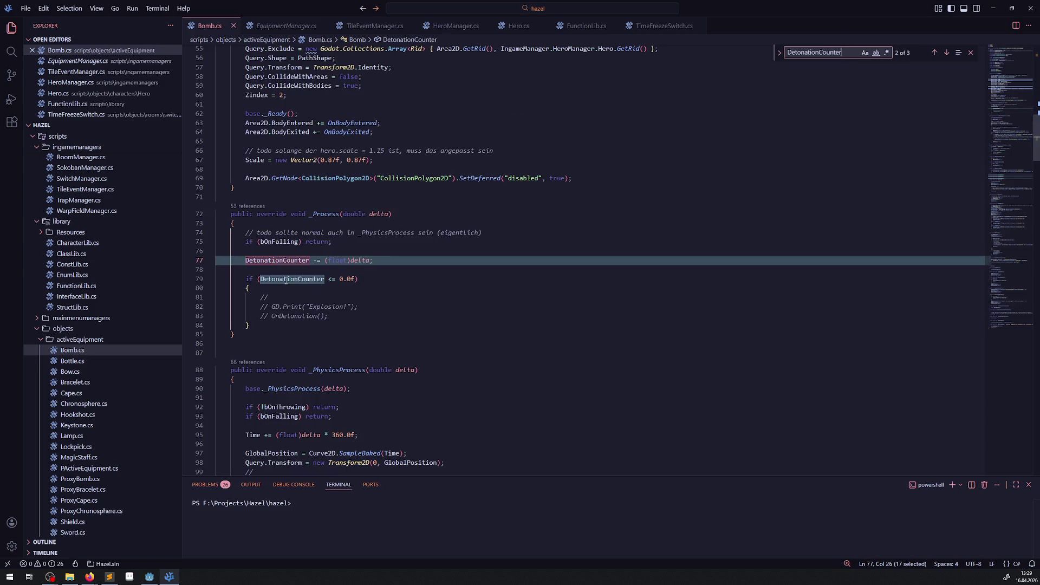
Comment out the [Export] attribute and DetonationCounter field declaration on lines 7–8
left_click_drag(250, 326, 226, 233)
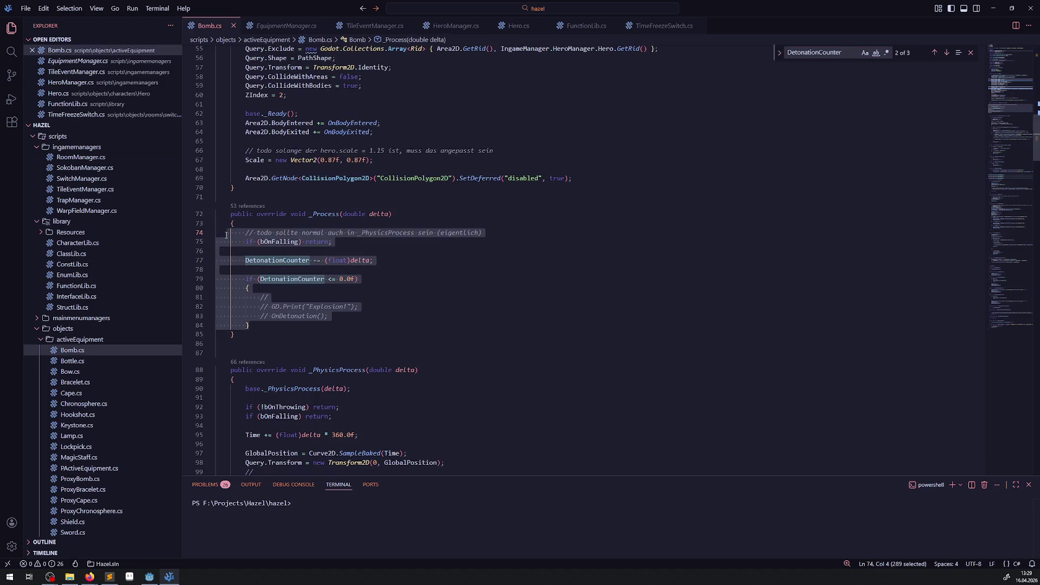
scroll(396, 284, "up", 10)
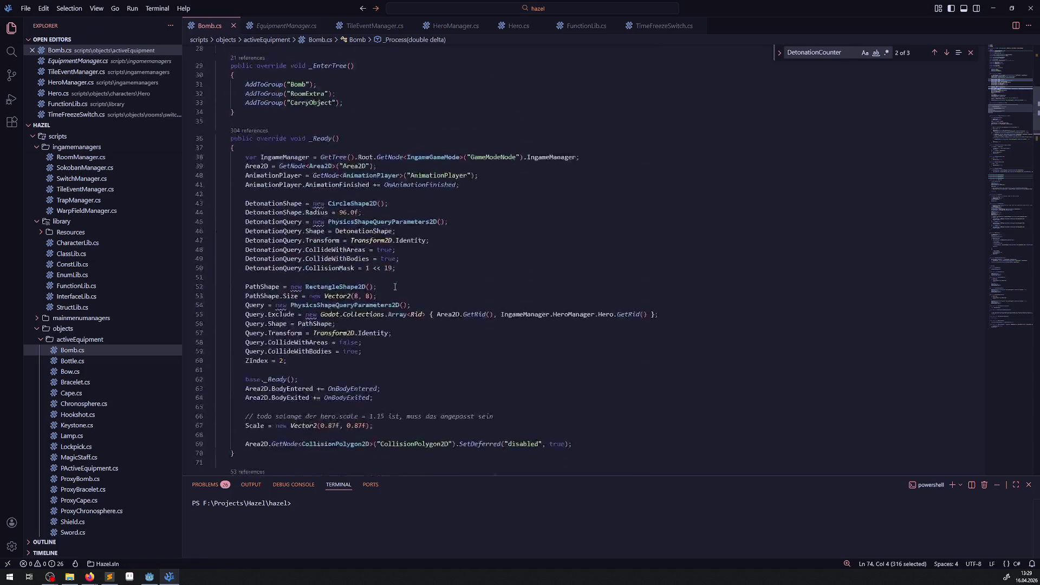
scroll(313, 234, "up", 2)
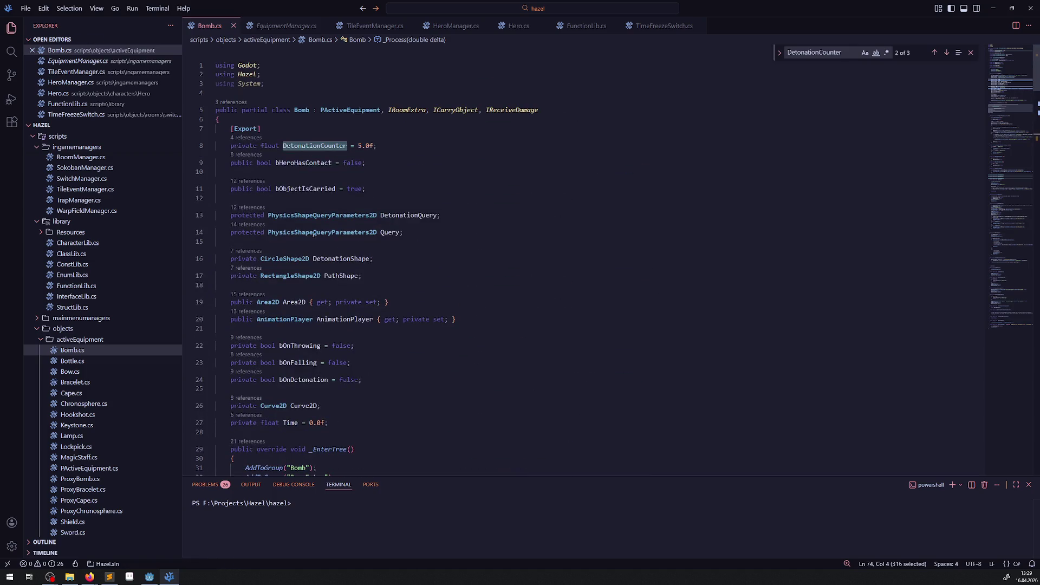
left_click(230, 146)
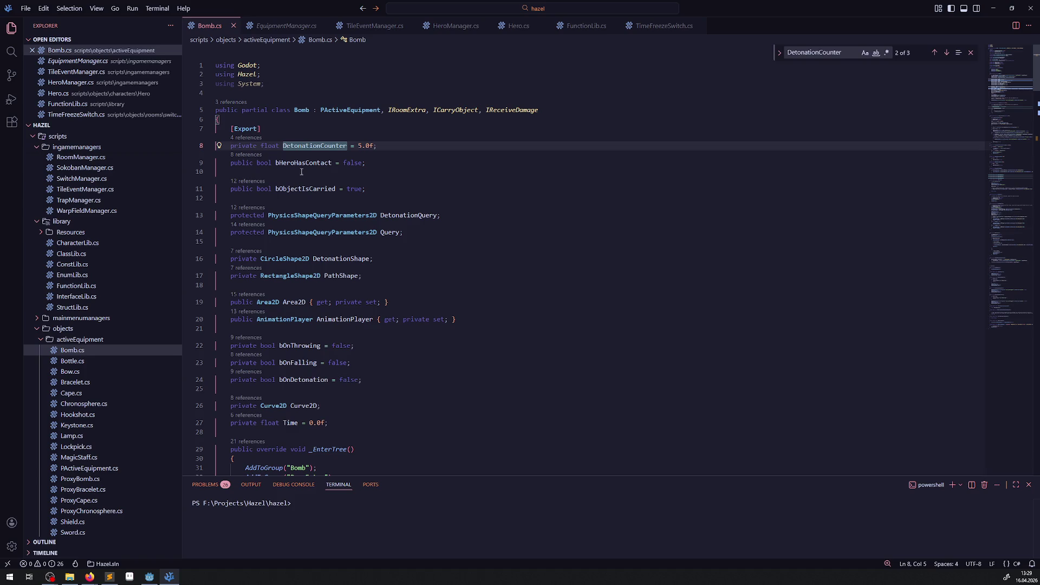
mouse_move(390, 151)
left_mouse_down()
mouse_move(216, 145)
mouse_move(204, 126)
left_mouse_up()
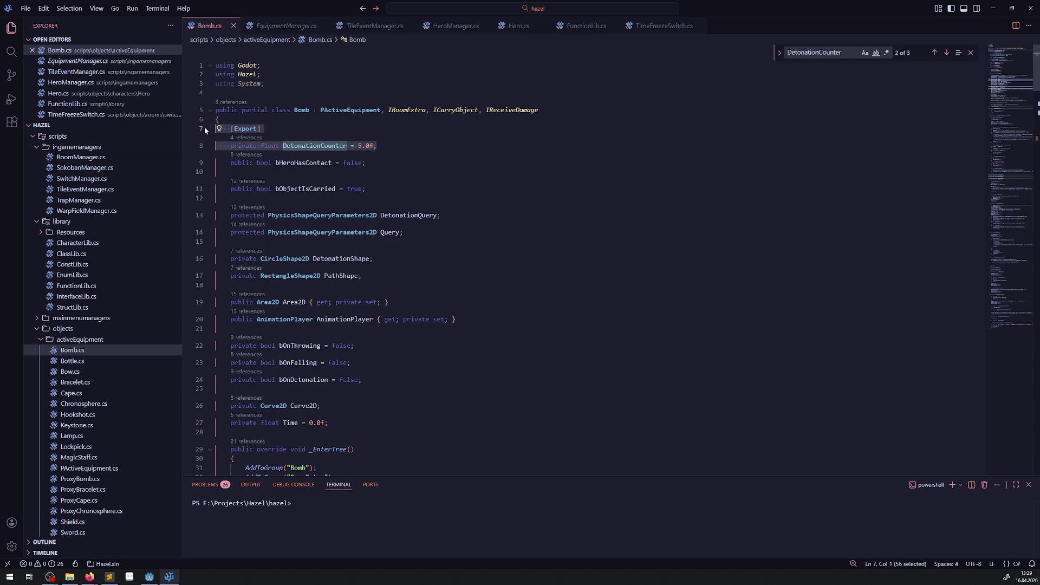
key("ctrl+slash")
left_click(532, 161)
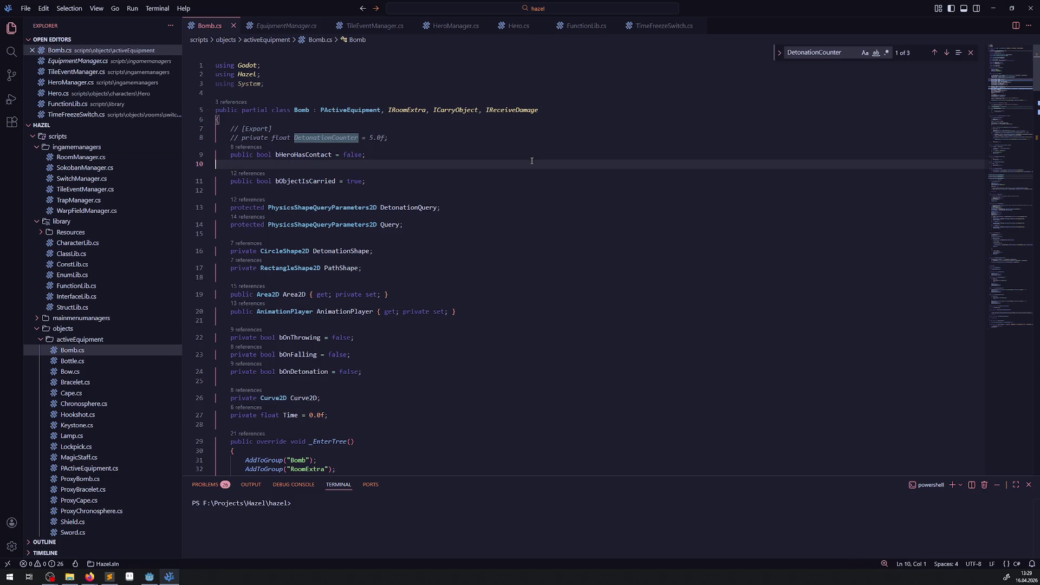
Close the Find widget and bring the Godot editor back to the front
left_click(971, 52)
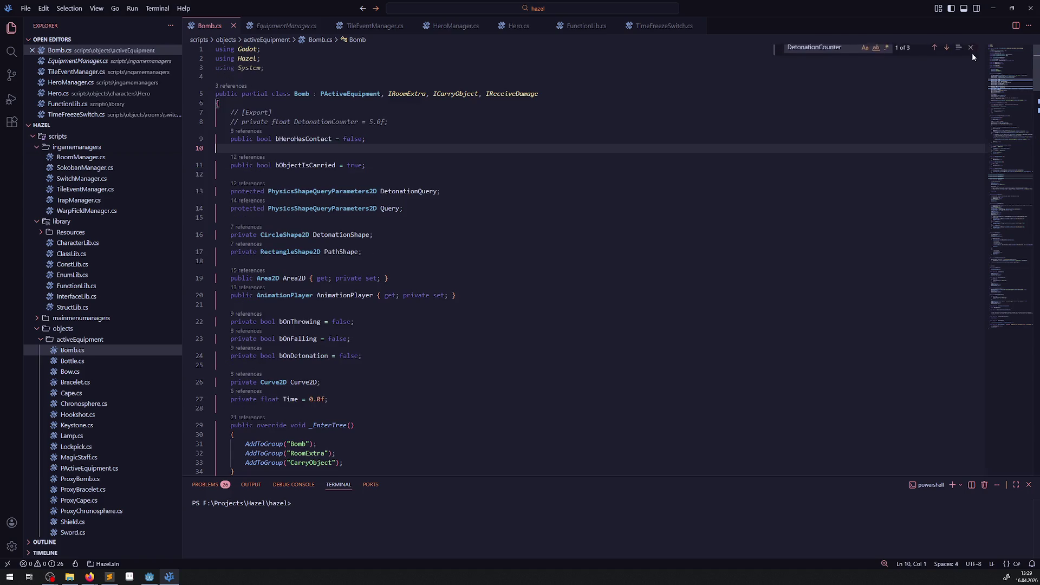
scroll(525, 280, "down", 20)
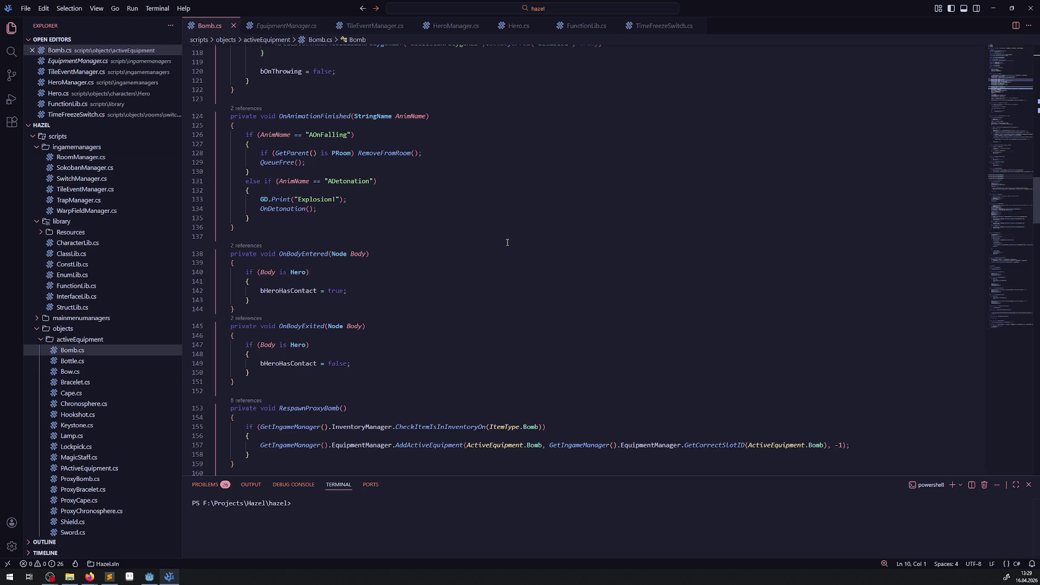
left_click(149, 577)
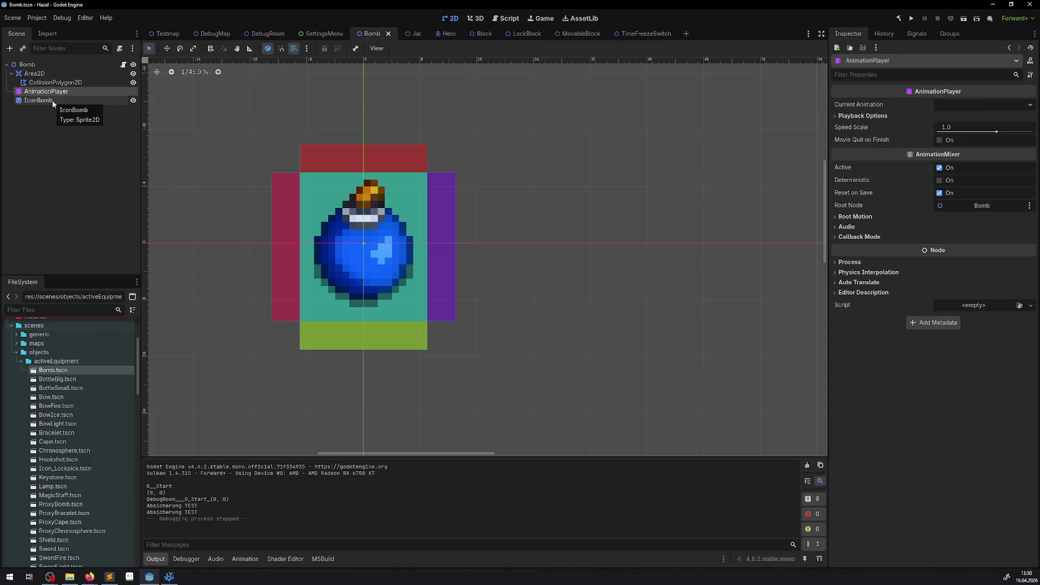
Show the Bomb scene's AnimationPlayer timeline, displayed in seconds instead of frames
left_click(28, 65)
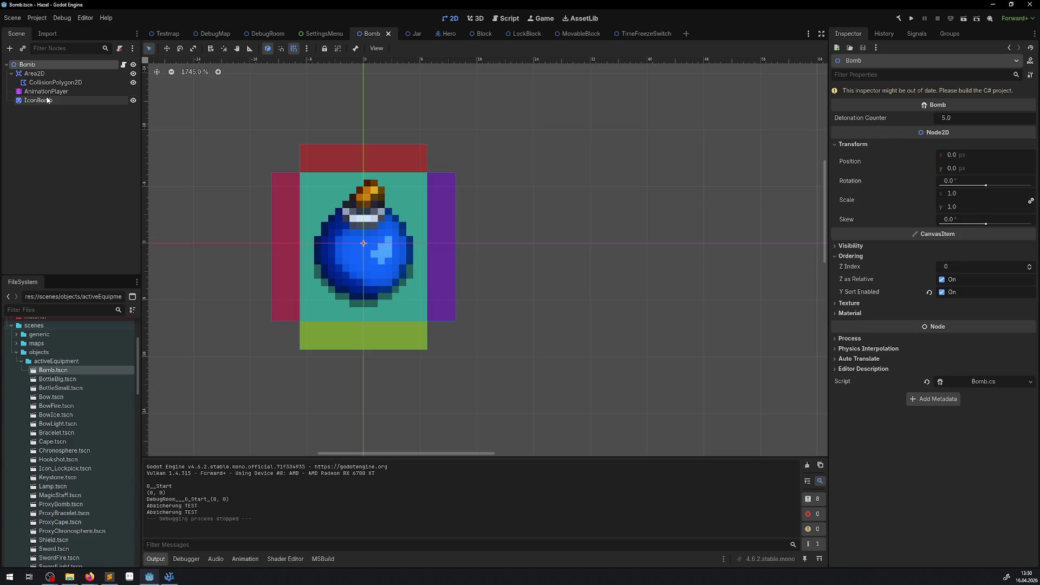
left_click(46, 91)
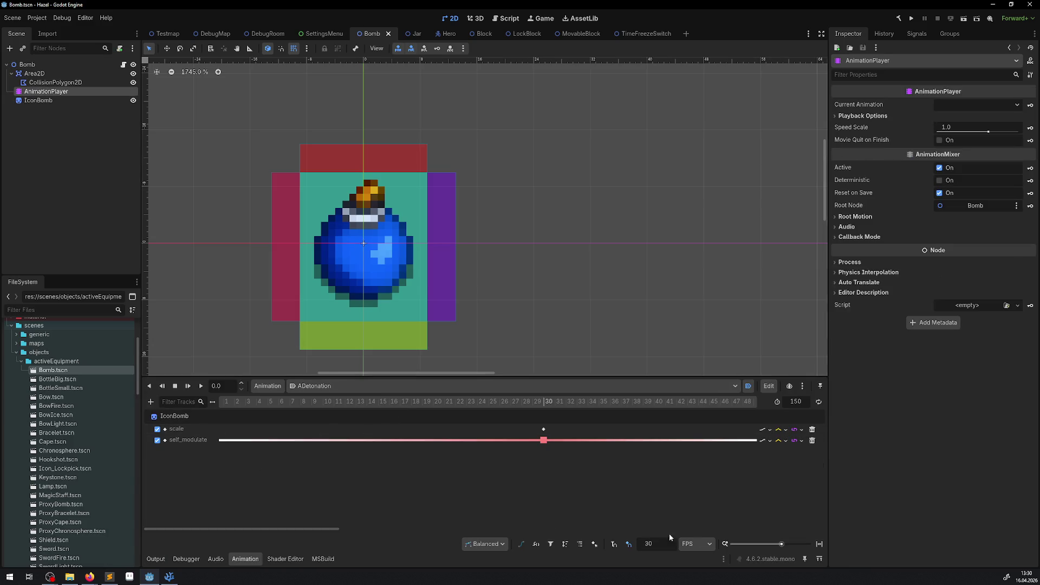
left_click(696, 544)
left_click(695, 555)
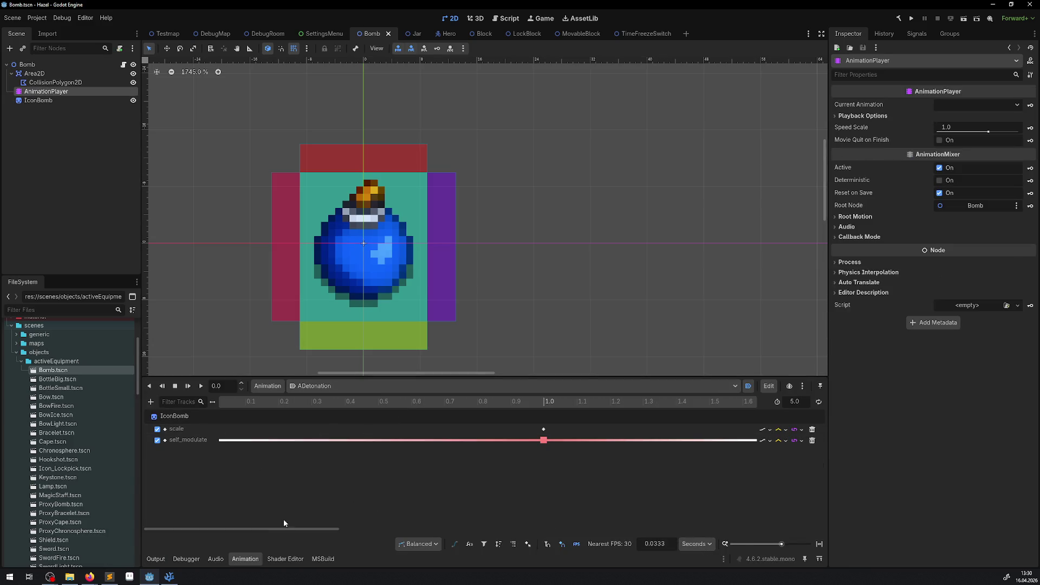
mouse_move(284, 529)
left_mouse_down()
mouse_move(592, 532)
mouse_move(549, 531)
left_mouse_up()
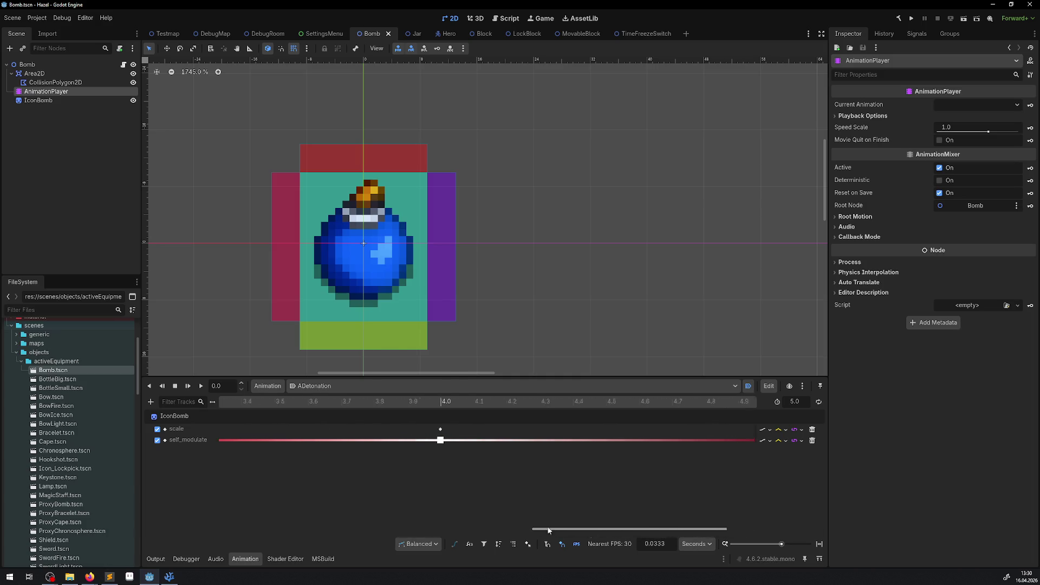
scroll(431, 457, "down", 8)
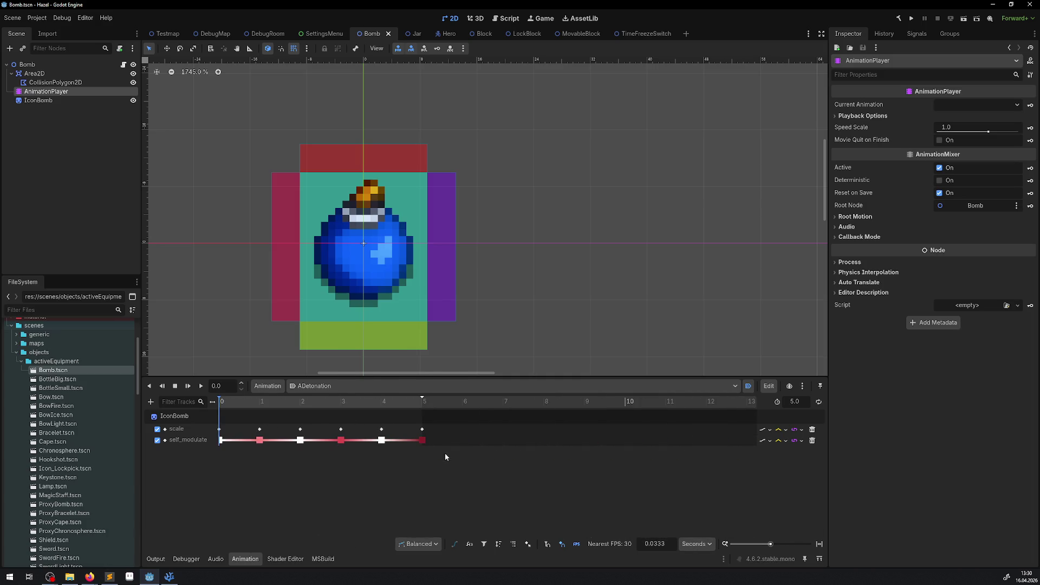
Build the C# project, then run the game from Godot
left_click(898, 18)
left_click(170, 576)
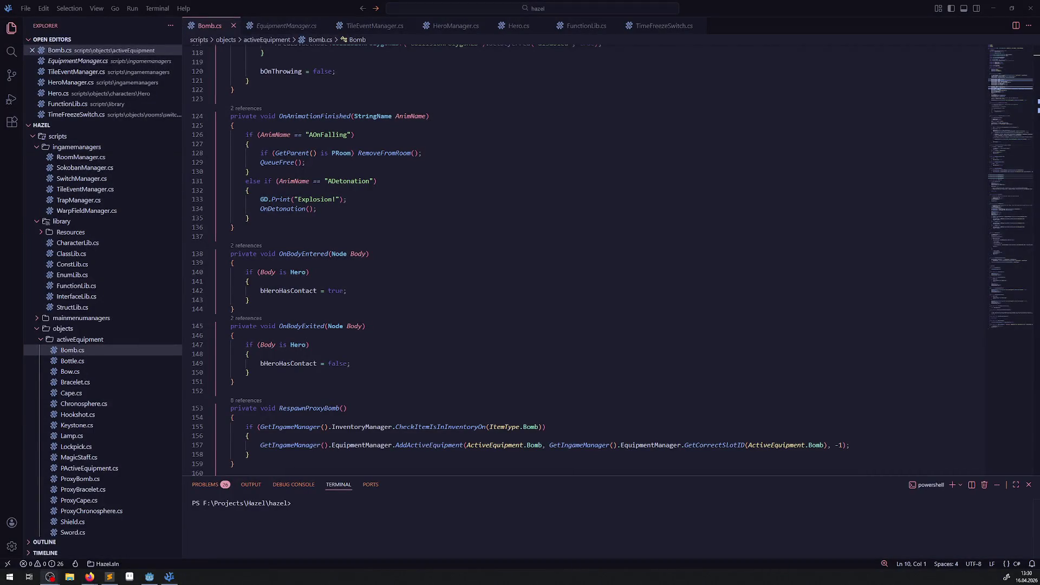
left_click(149, 576)
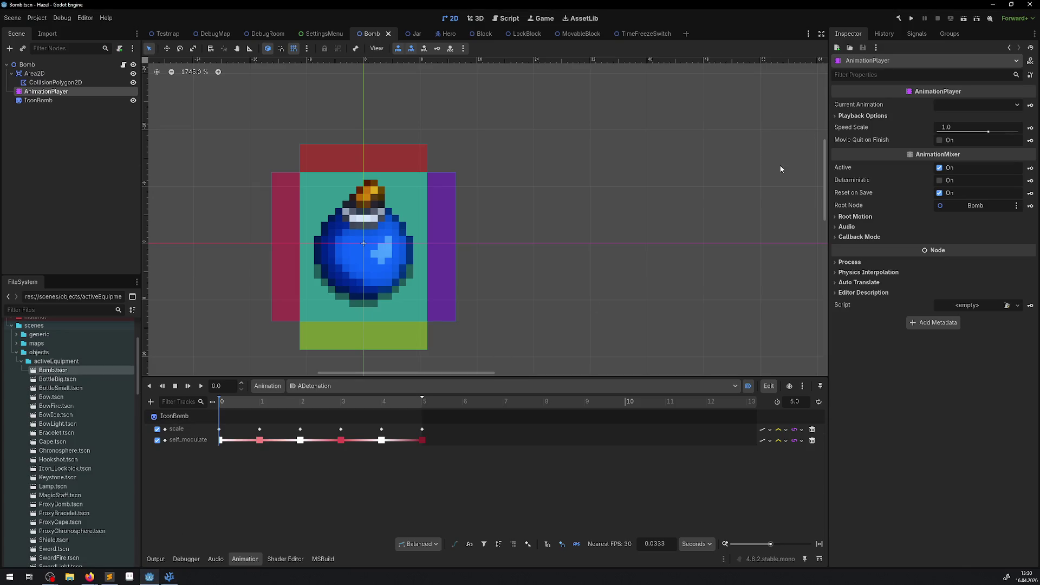
left_click(911, 18)
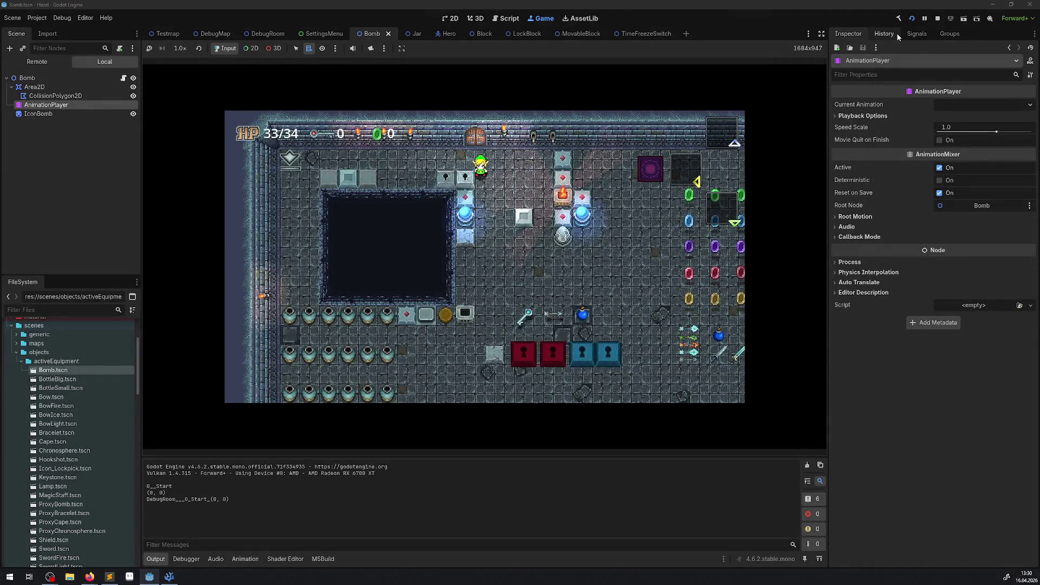
Walk the hero down-right and equip the bomb from the inventory screen
key("Down")
key("Right")
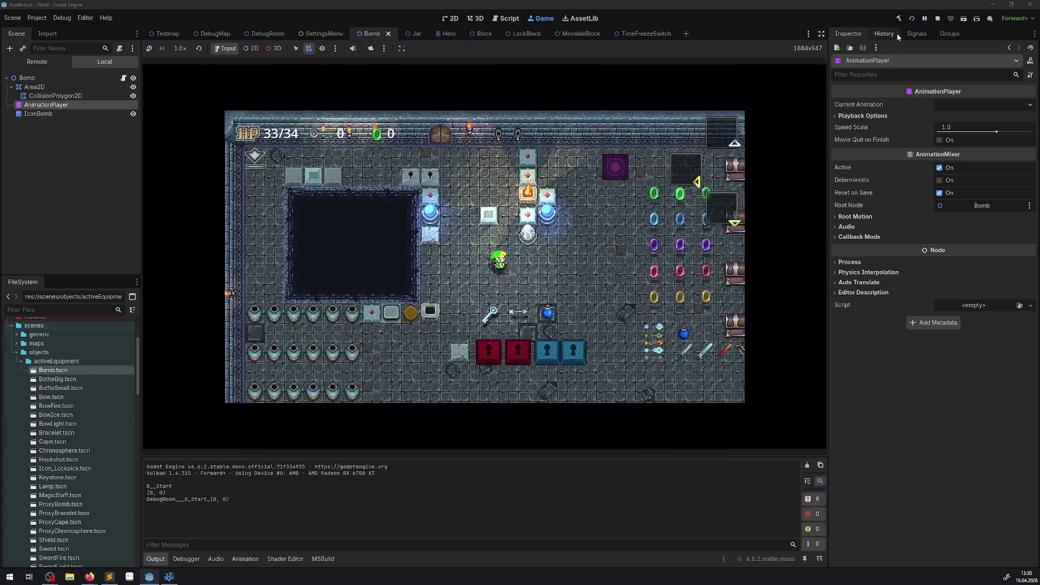
key("Return")
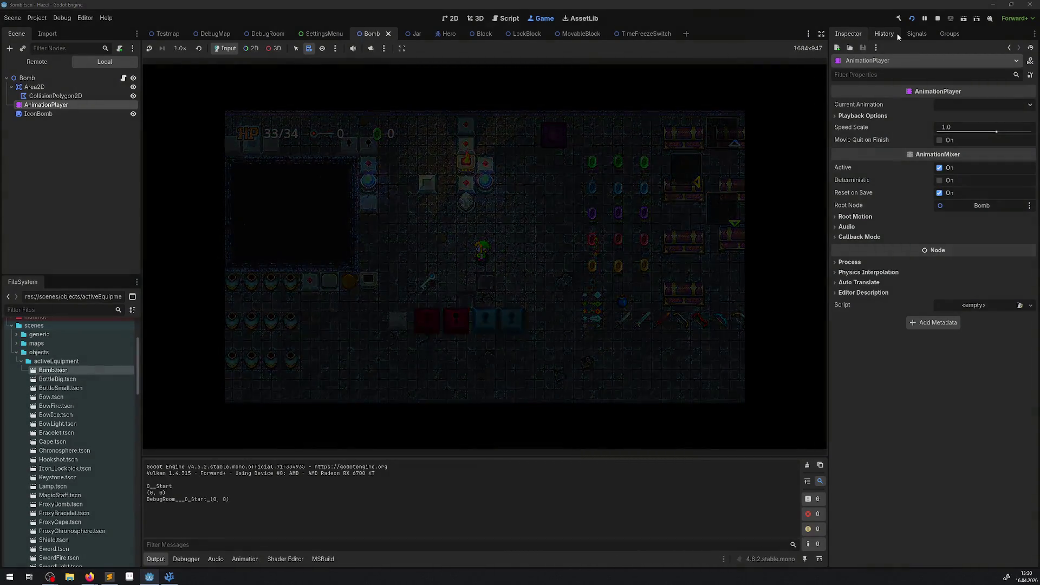
key("Return")
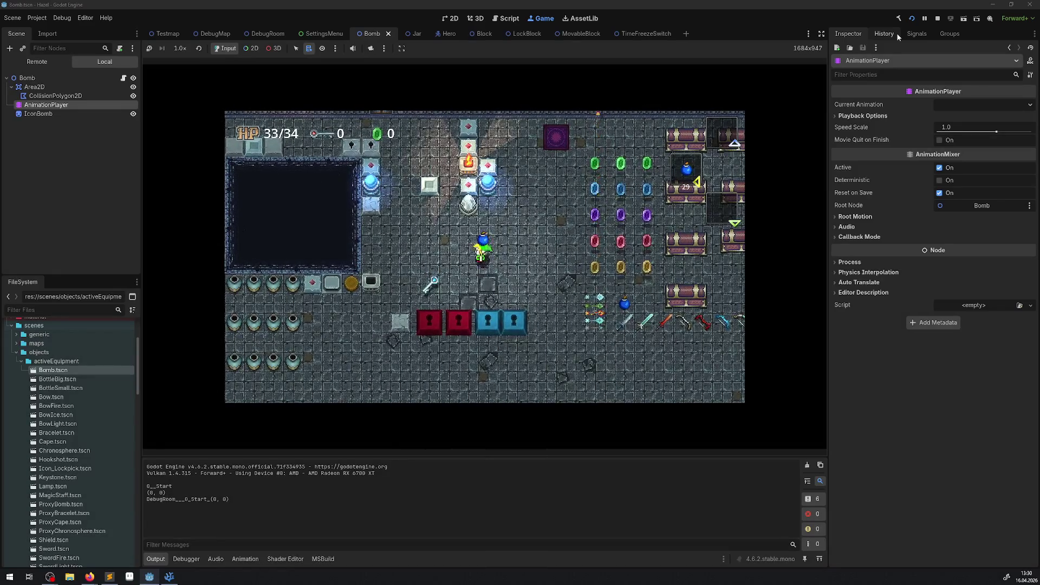
Throw bombs into the pit and onto the floor, collect the key, then stop the game
key("Left")
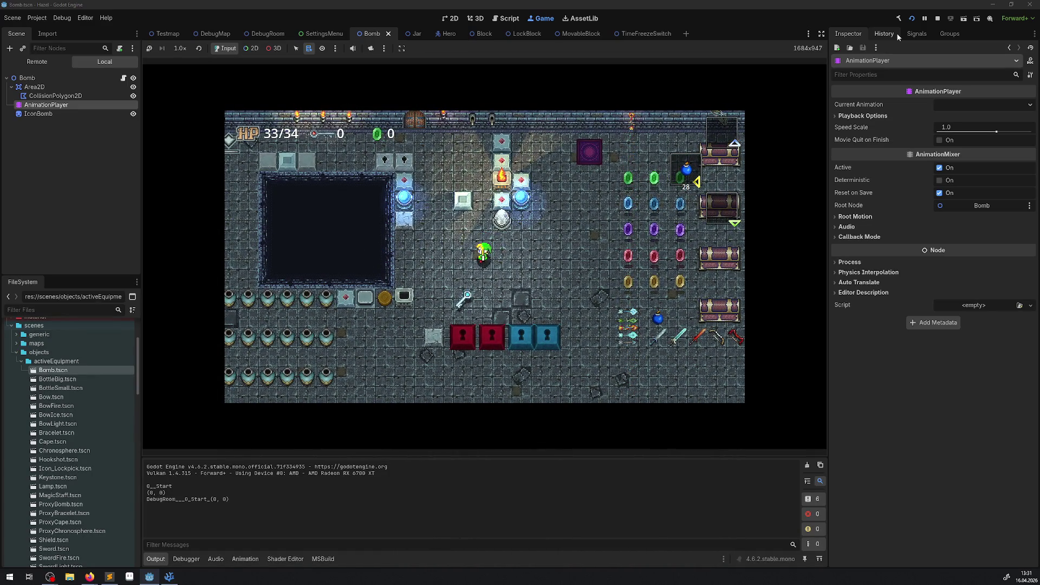
key("x")
key("Left")
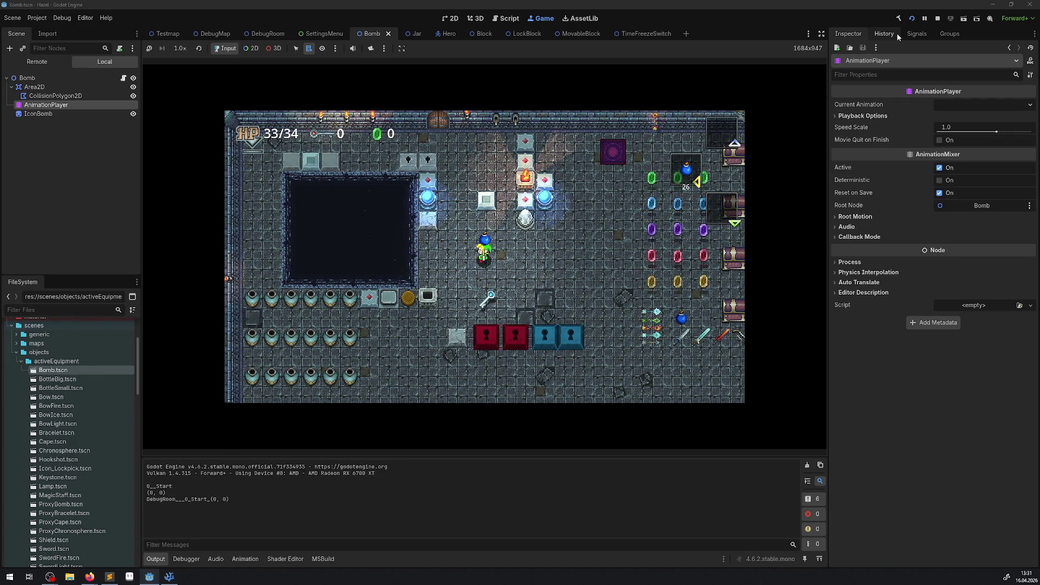
key("Right")
key("x")
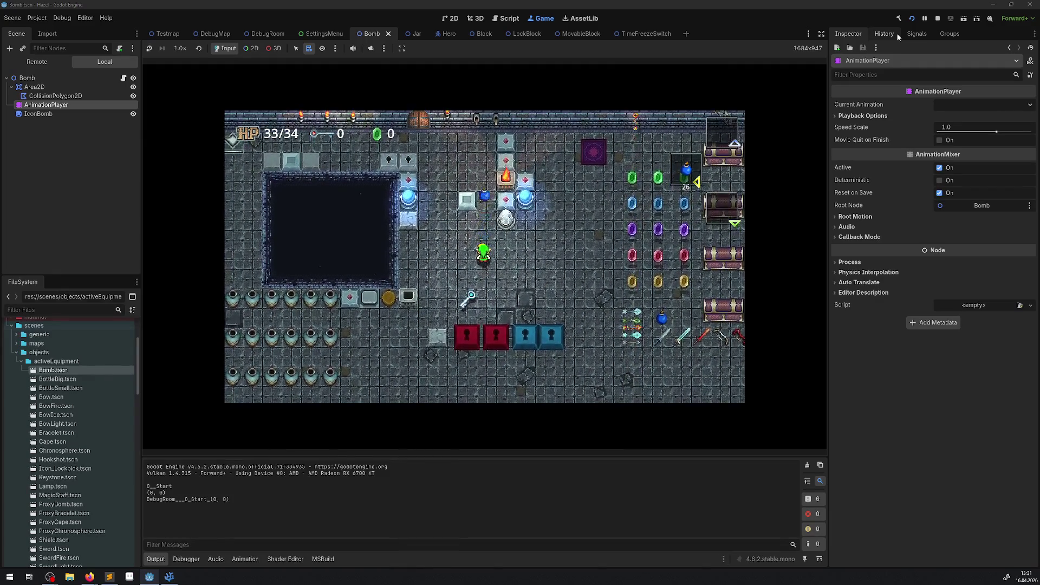
key("Down")
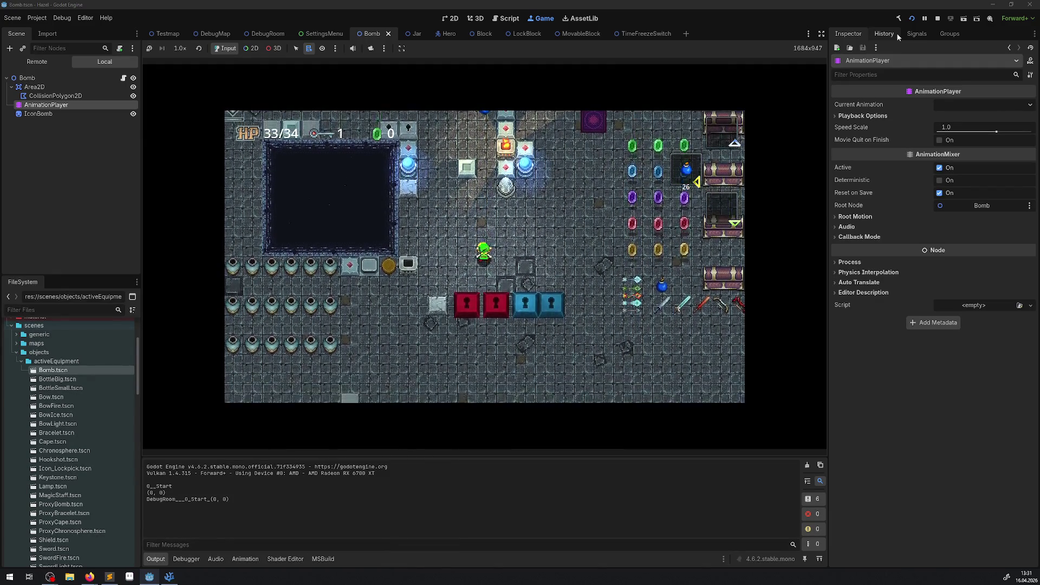
key("Left")
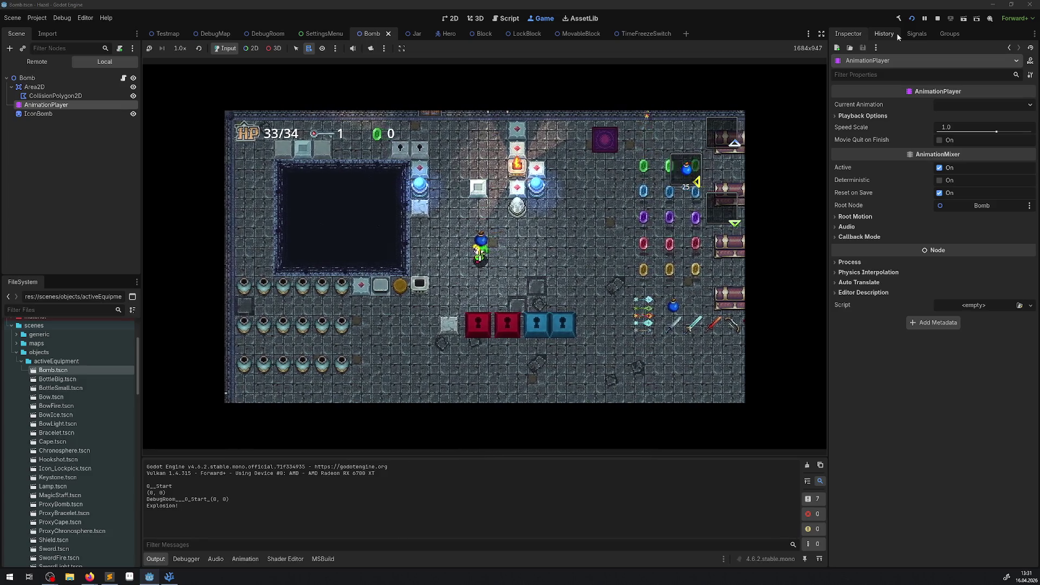
key("x")
key("x")
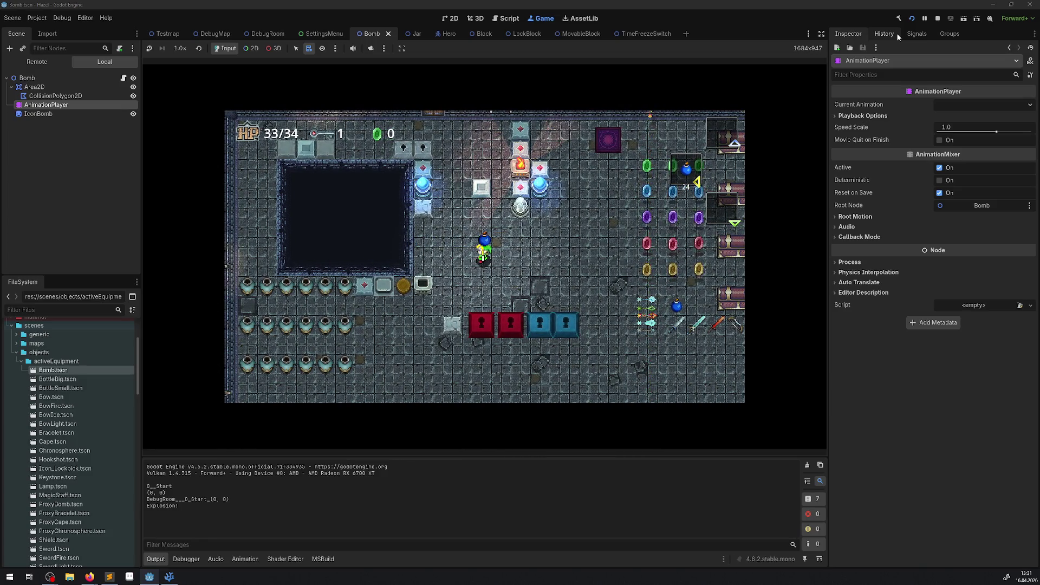
key("Right")
key("x")
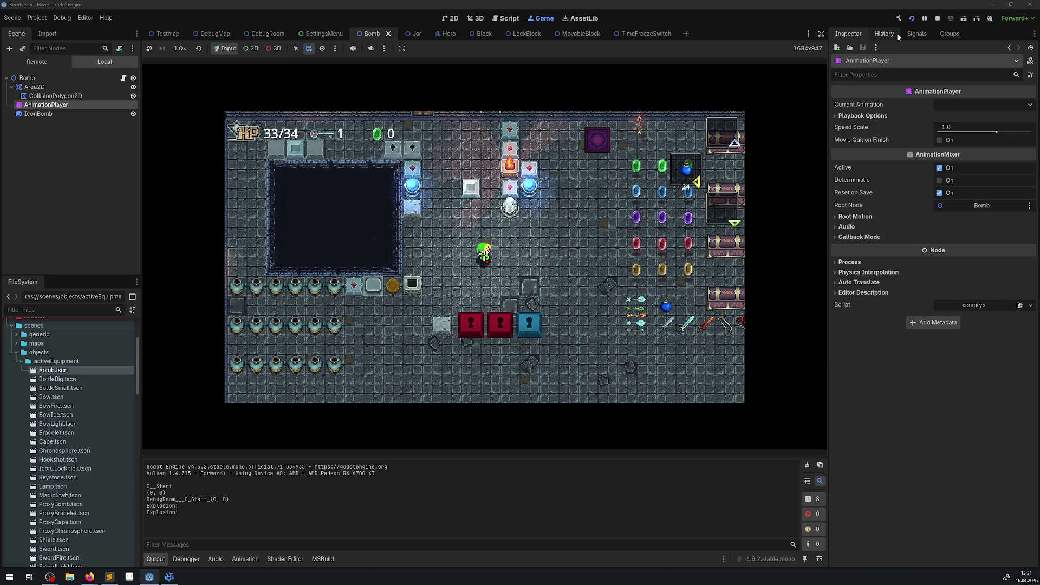
left_click(936, 20)
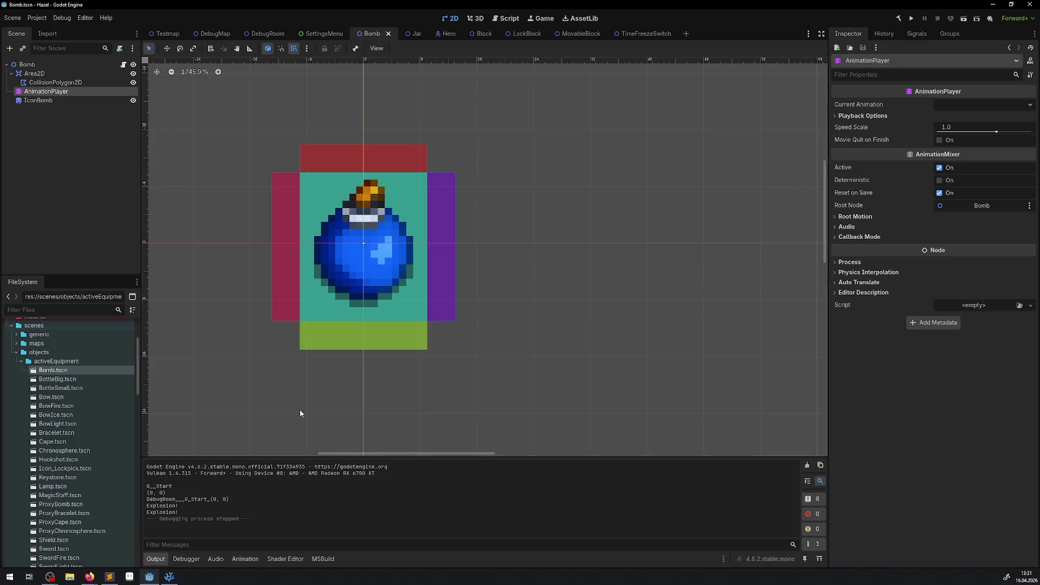
Delete the commented-out _Process method and the commented Export/DetonationCounter lines, then save Bomb.cs
left_click(169, 577)
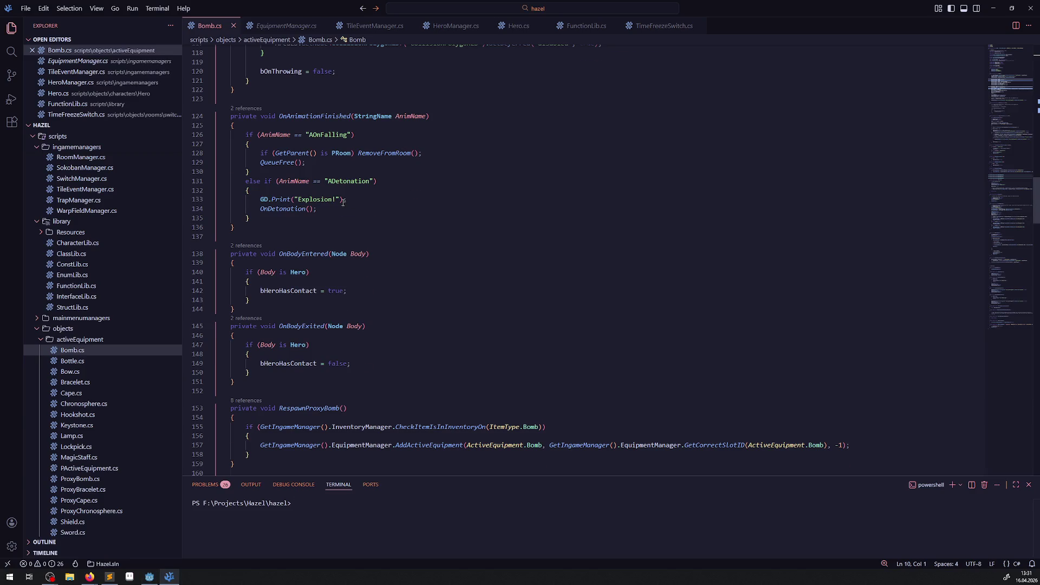
scroll(342, 203, "up", 20)
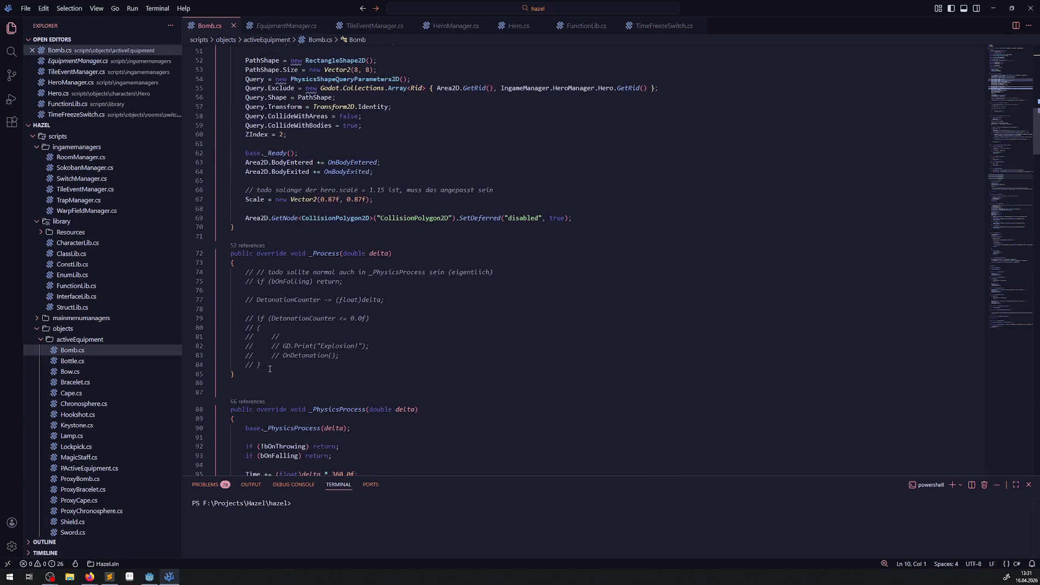
left_click_drag(270, 374, 239, 227)
key("BackSpace")
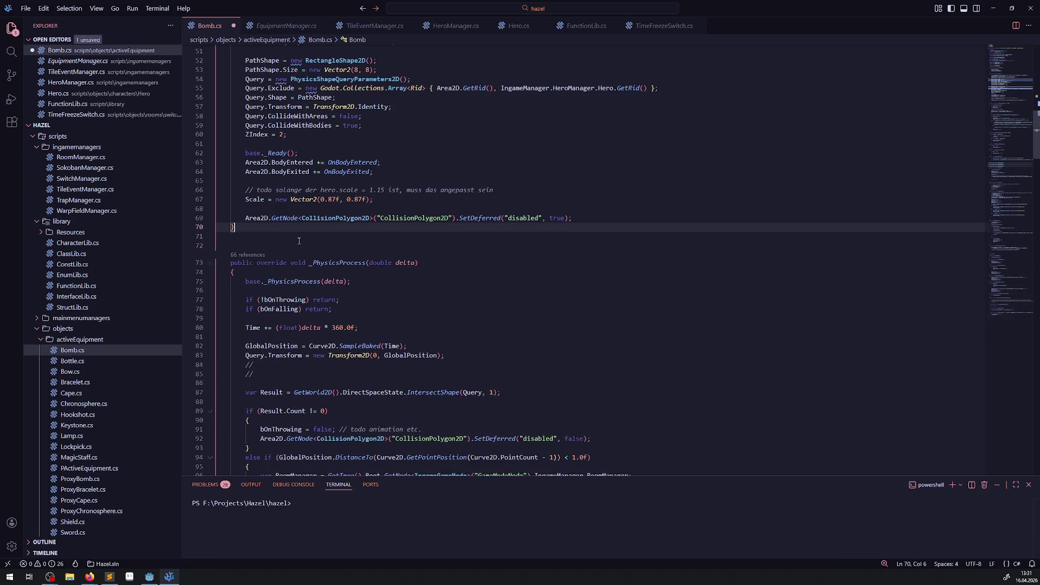
scroll(299, 240, "up", 15)
left_click_drag(389, 124, 198, 115)
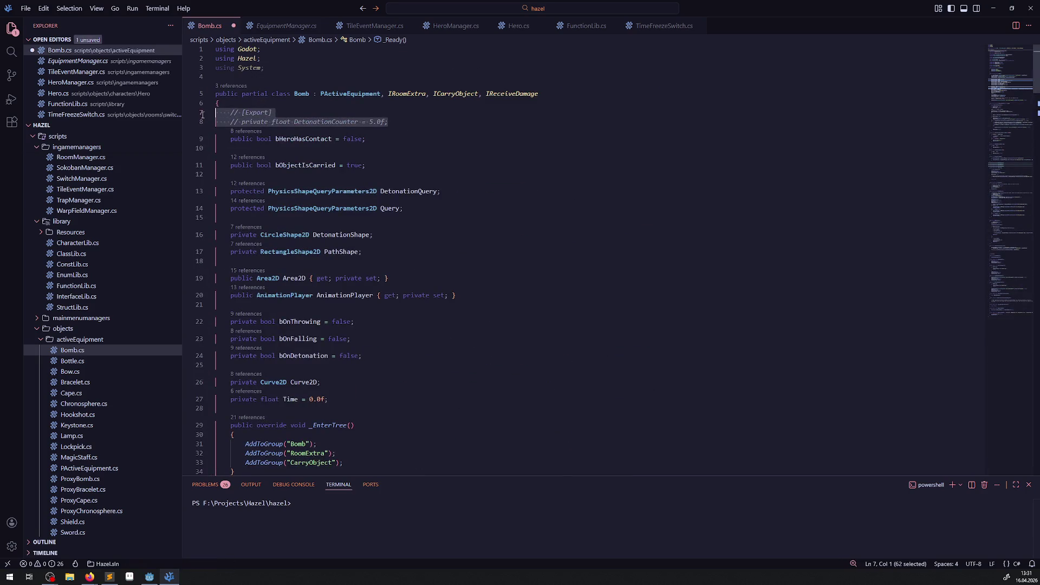
key("BackSpace")
key("BackSpace")
scroll(414, 226, "down", 8)
scroll(415, 226, "down", 4)
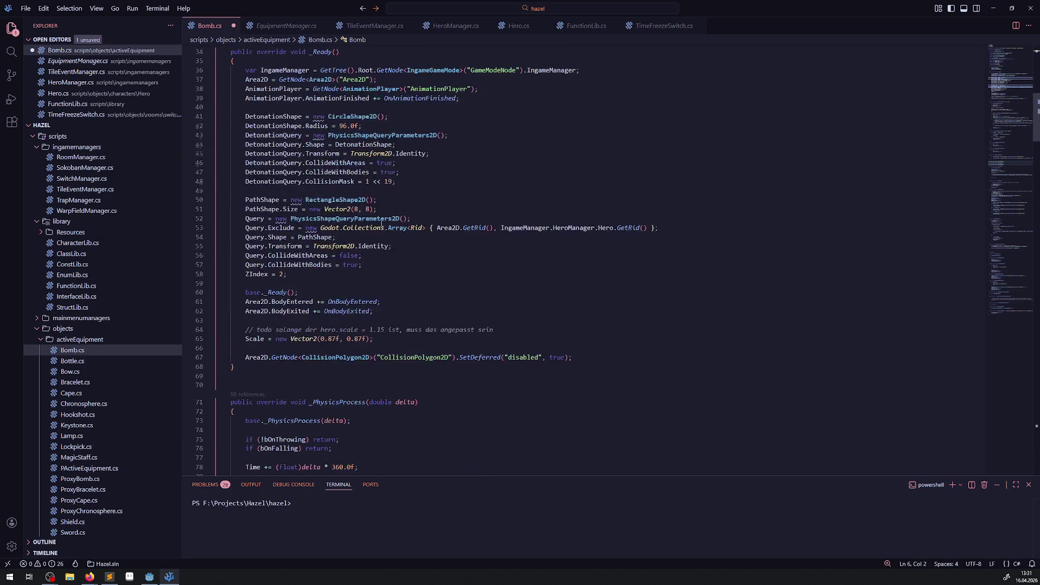
scroll(415, 225, "up", 4)
key("ctrl+s")
Rename Time to ThrowingDelta on lines 78 and 80 and save
double_click(290, 75)
scroll(392, 193, "down", 13)
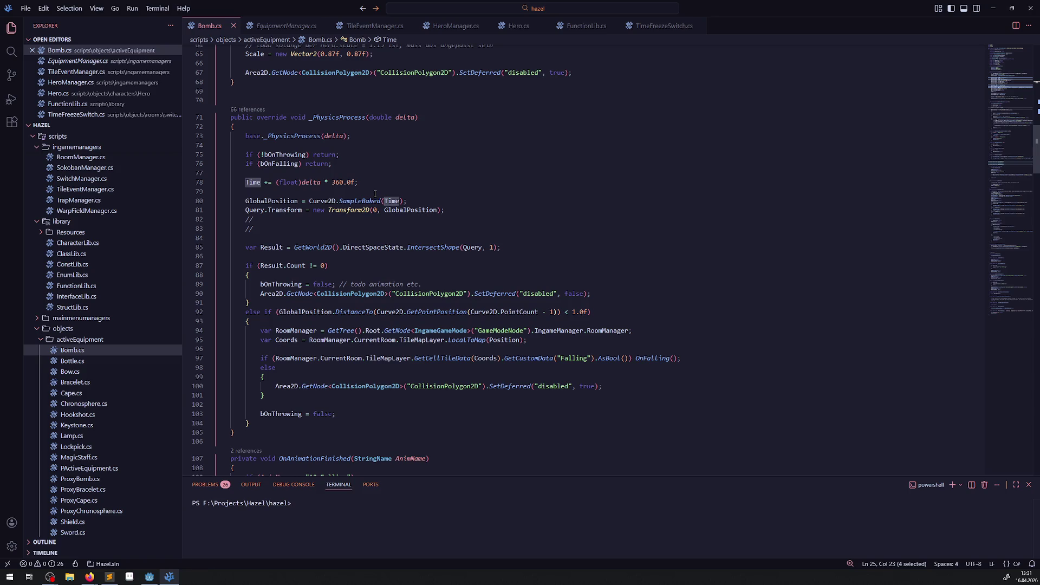
mouse_move(287, 200)
mouse_move(338, 200)
left_click_drag(275, 155, 306, 155)
mouse_move(304, 157)
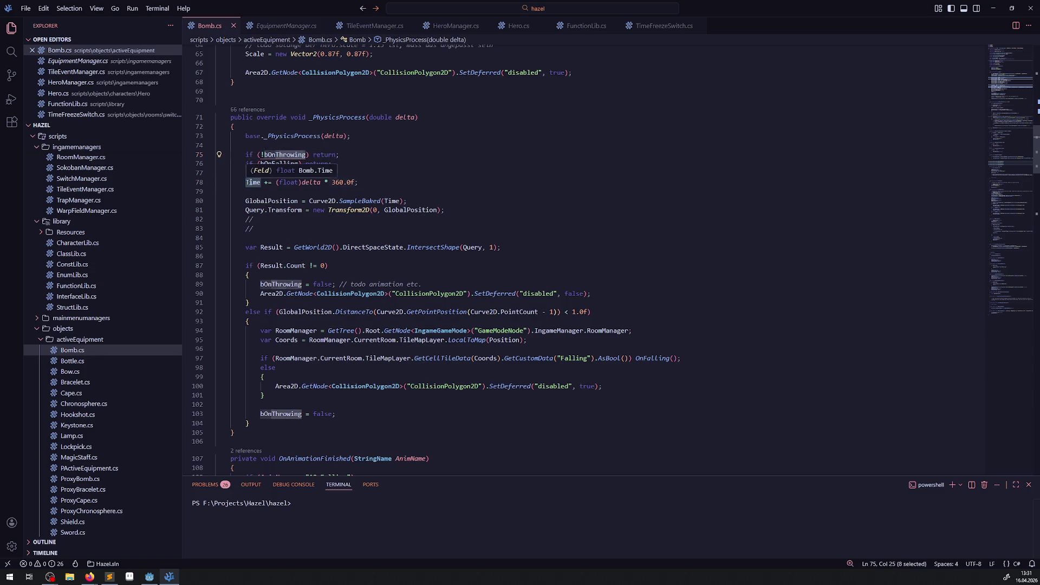
double_click(253, 183)
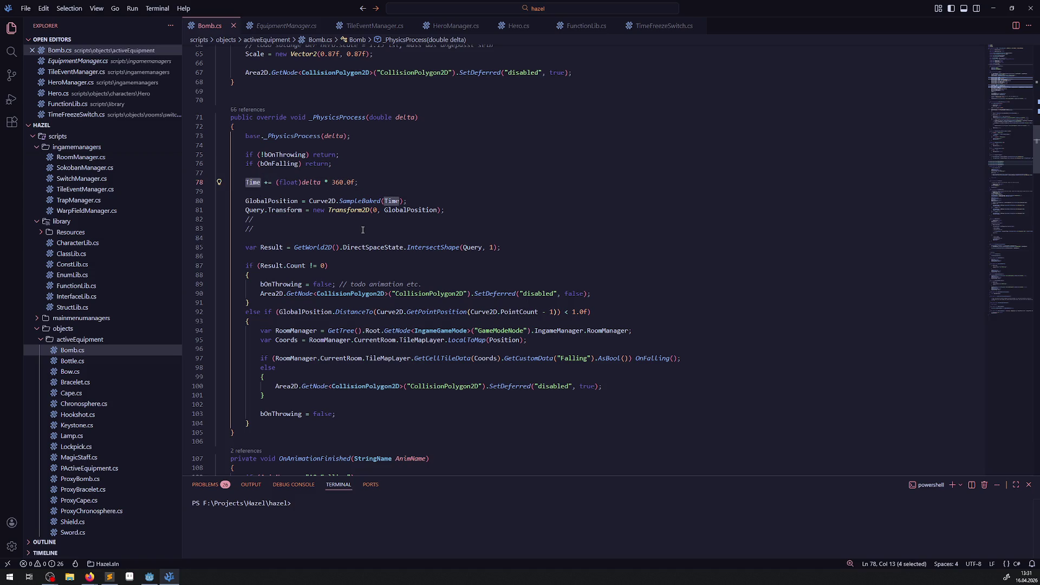
type("ThrowingDelta")
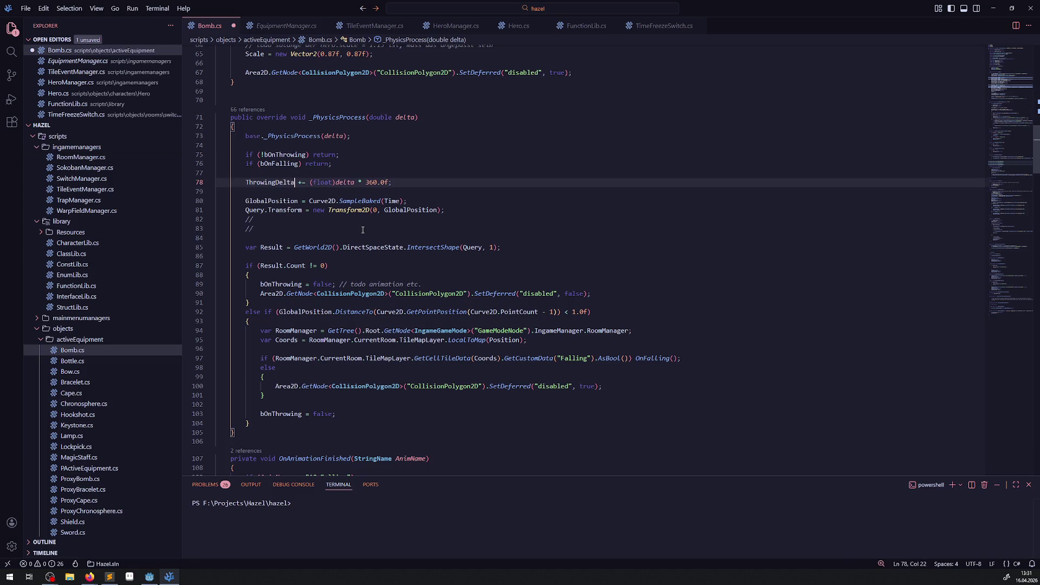
key("ctrl+d")
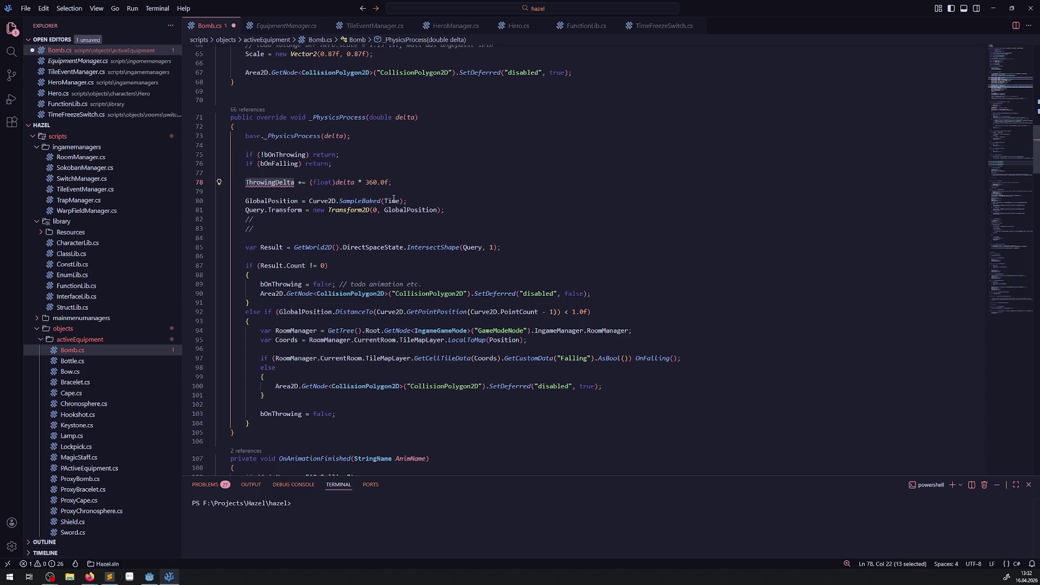
double_click(393, 201)
type("ThrowingDelta")
key("ctrl+s")
Rename the Time field declaration on line 25 to ThrowingDelta
scroll(386, 199, "up", 20)
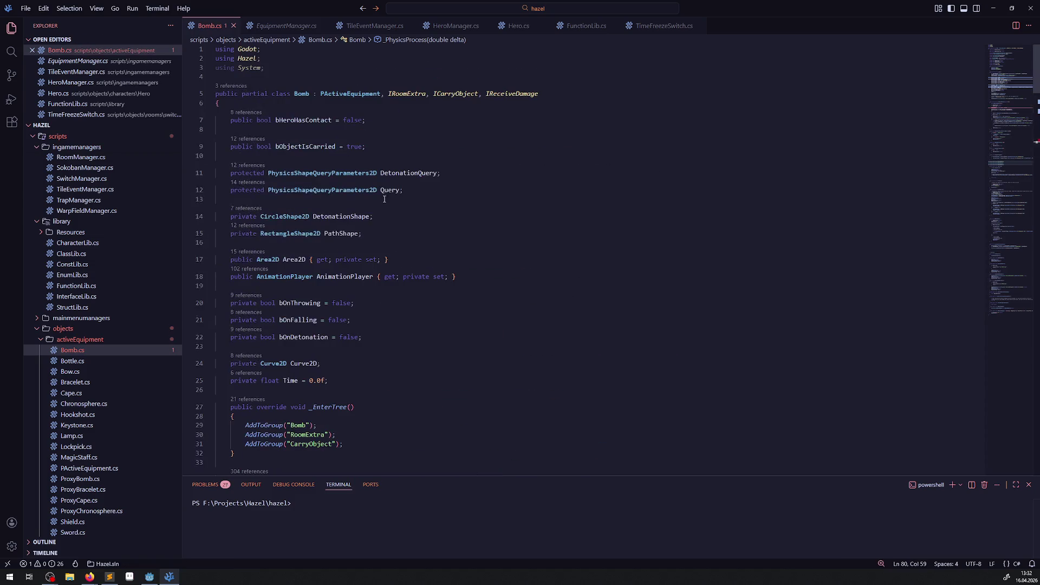
scroll(384, 199, "down", 1)
double_click(290, 361)
type("ThrowingDelta")
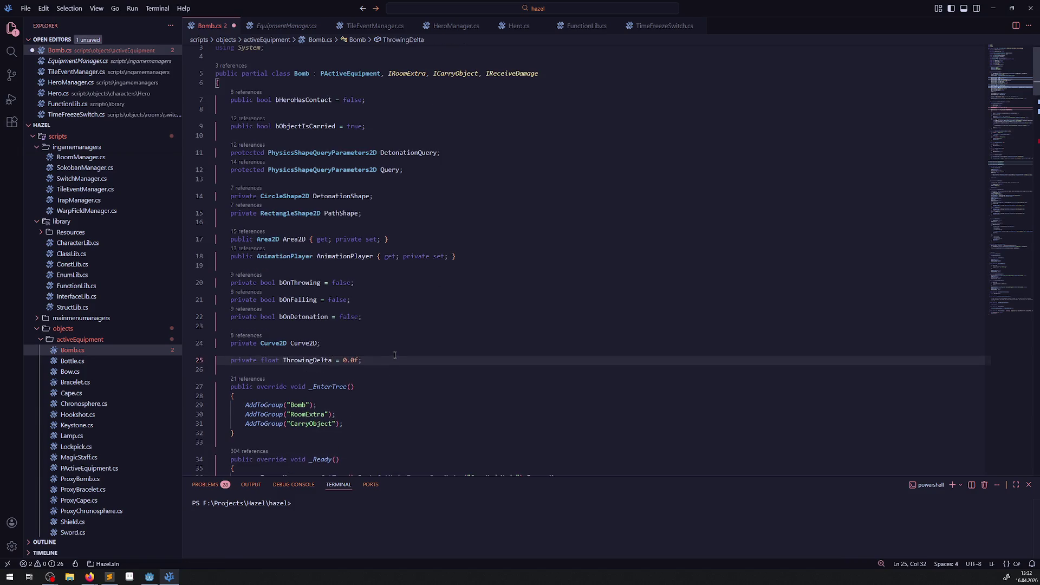
scroll(390, 345, "down", 15)
scroll(384, 316, "down", 4)
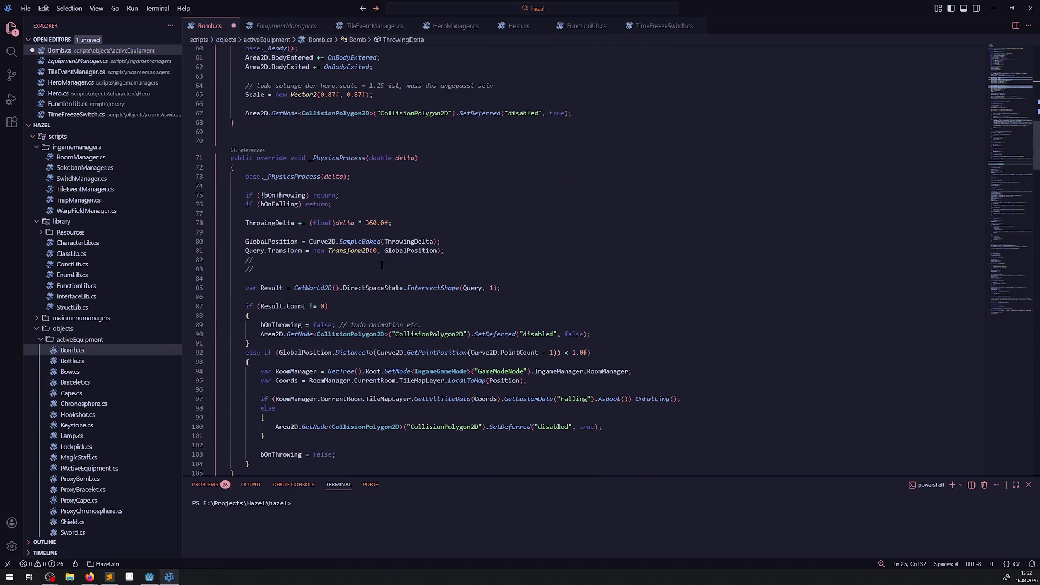
scroll(383, 261, "down", 15)
left_click(423, 291)
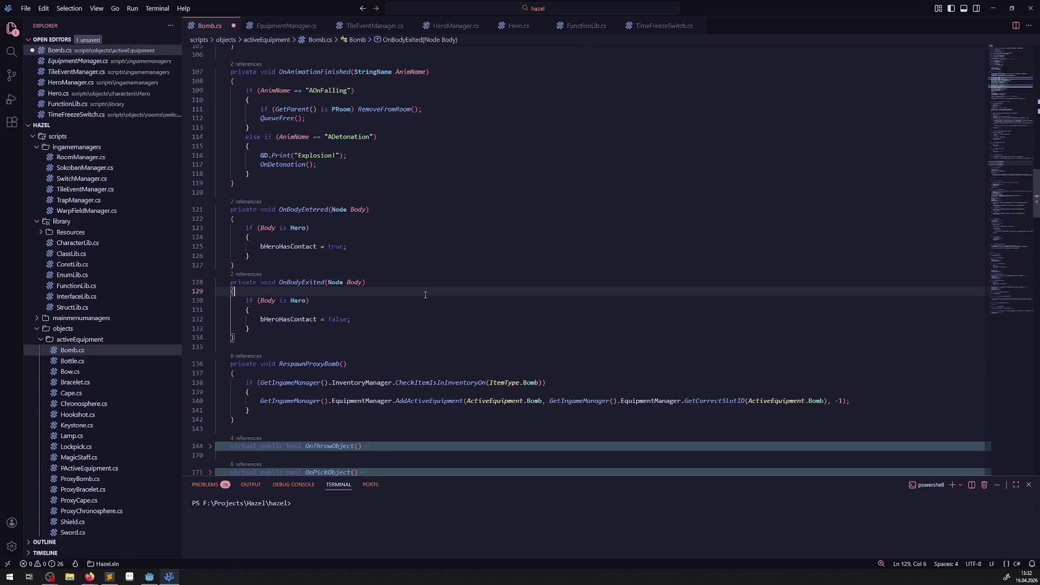
Save Bomb.cs with the ThrowingDelta rename applied
key("ctrl+s")
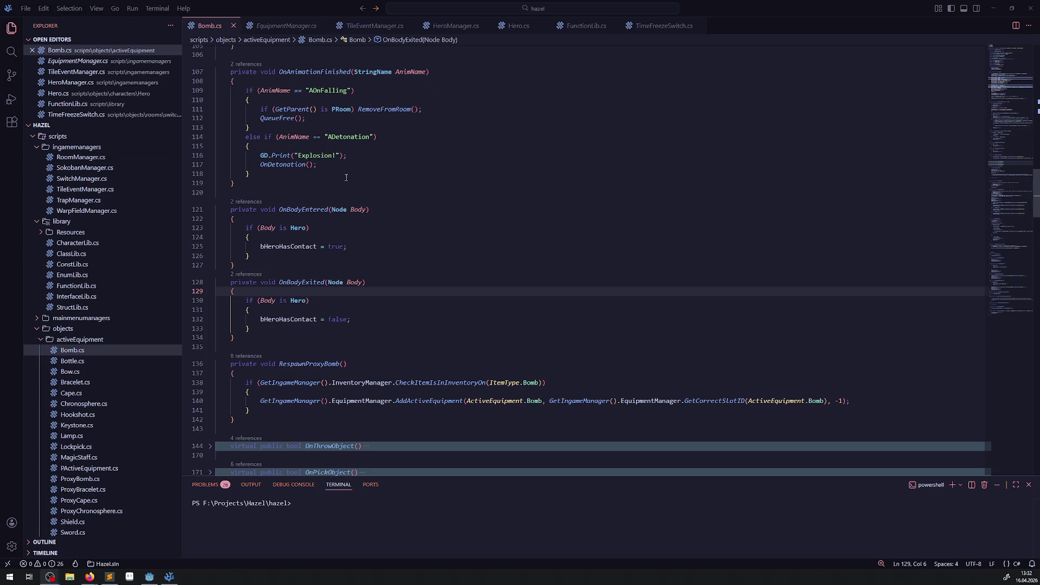
scroll(346, 224, "up", 2)
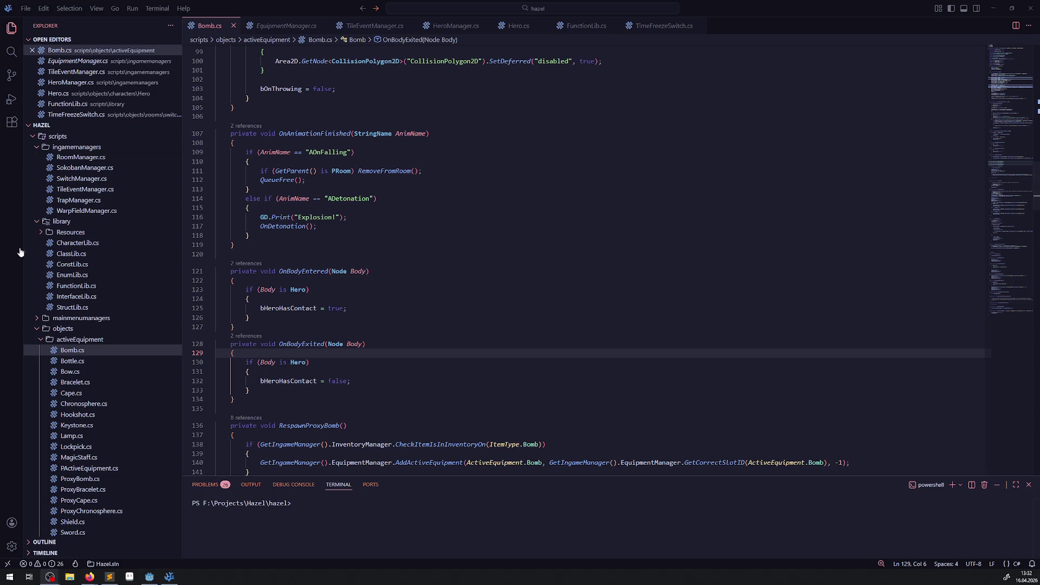
scroll(516, 298, "up", 8)
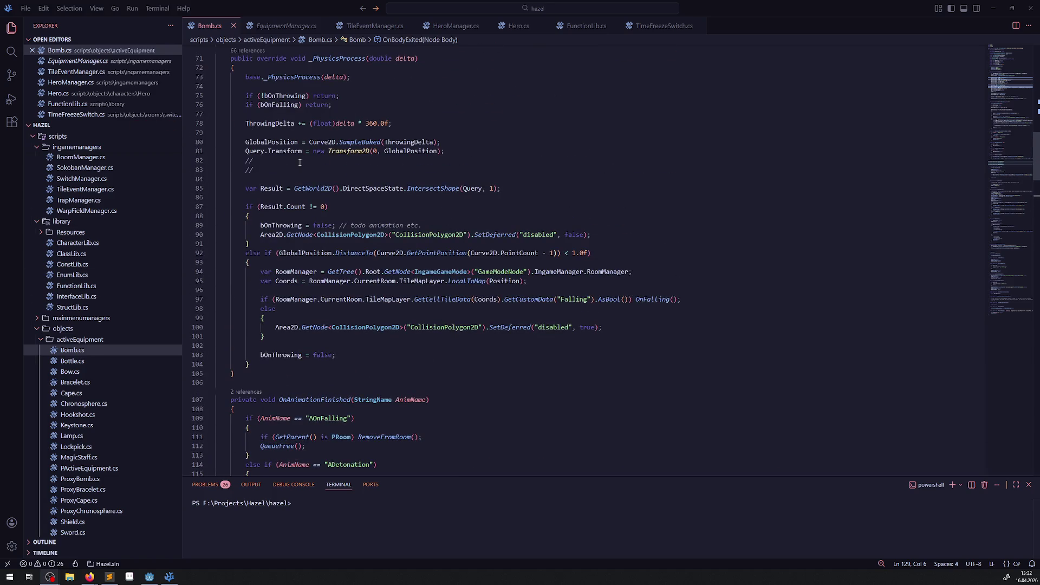
left_click_drag(271, 170, 231, 160)
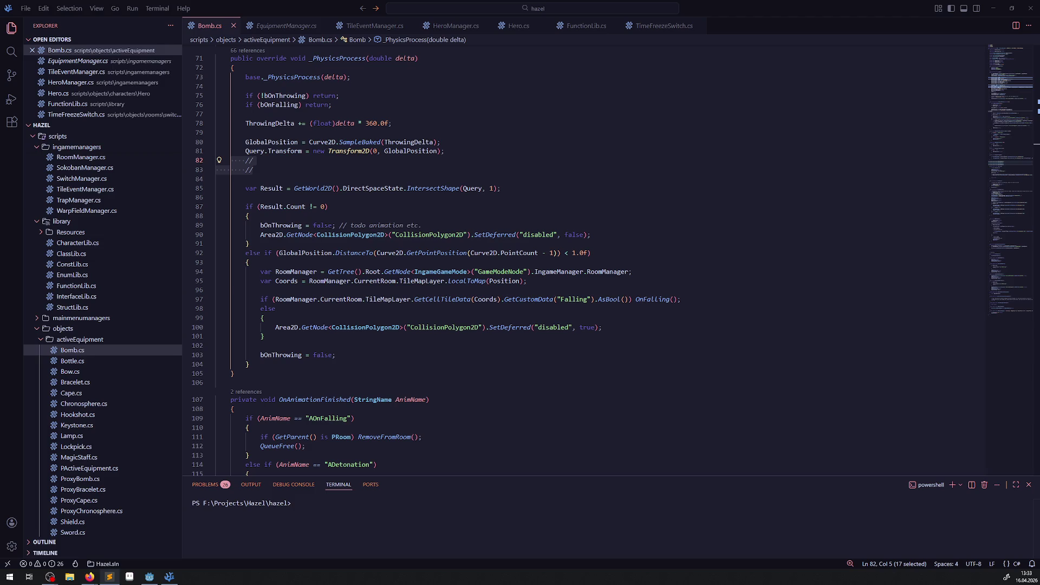
scroll(315, 235, "down", 1)
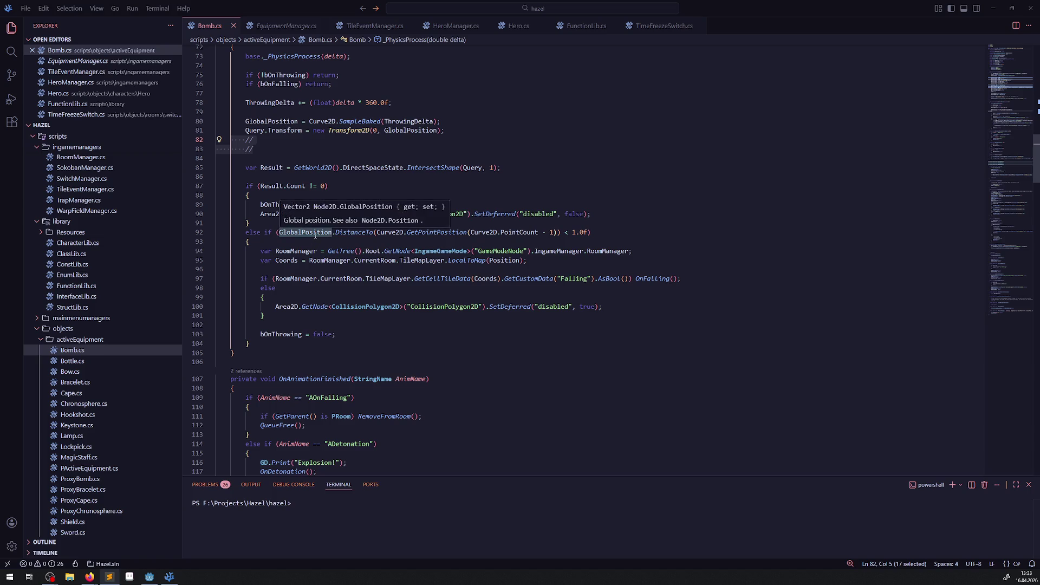
scroll(404, 193, "up", 20)
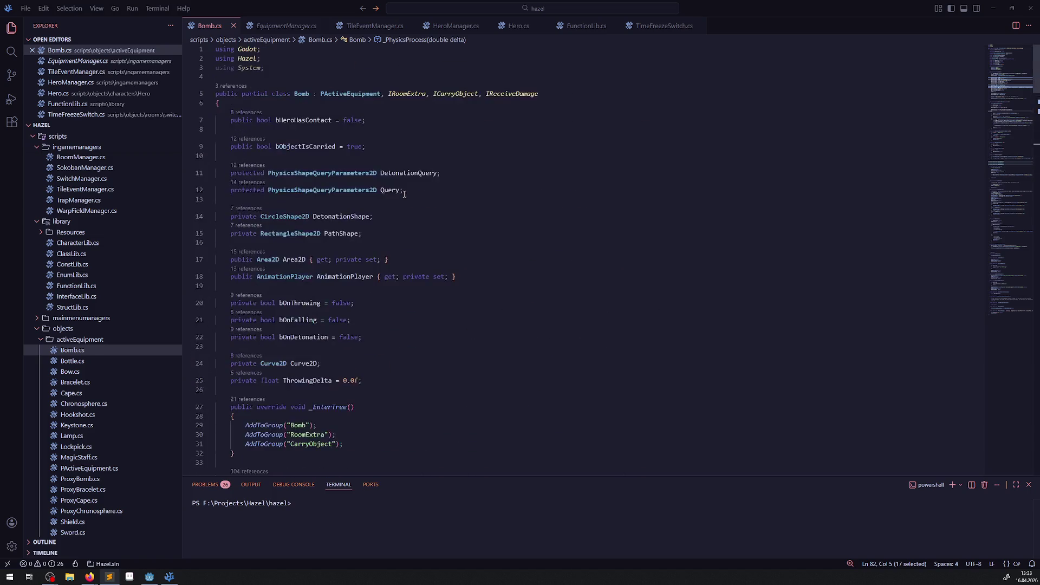
double_click(506, 93)
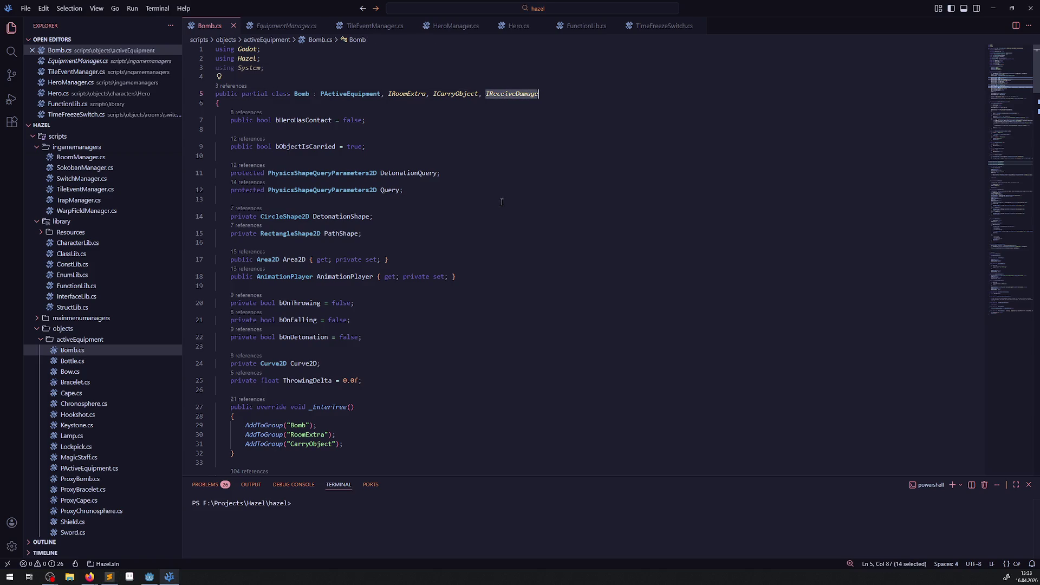
scroll(466, 210, "down", 20)
scroll(467, 208, "down", 15)
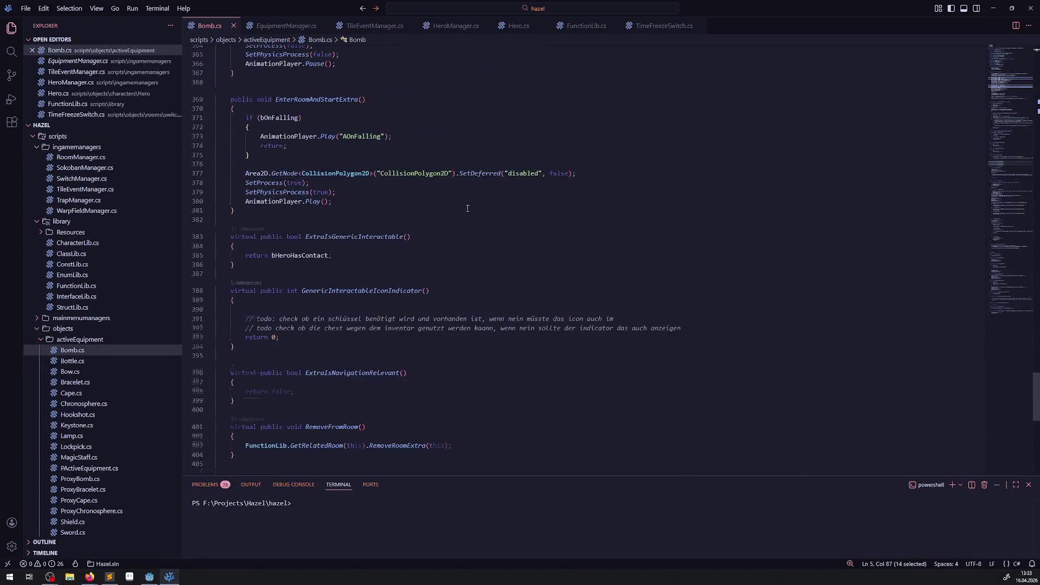
scroll(465, 206, "up", 1)
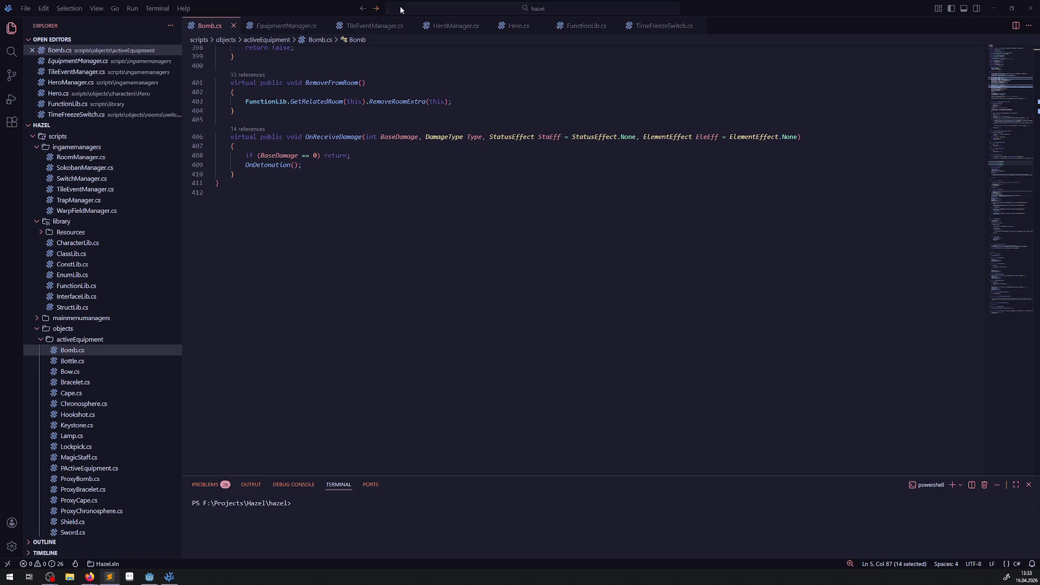
scroll(385, 130, "up", 7)
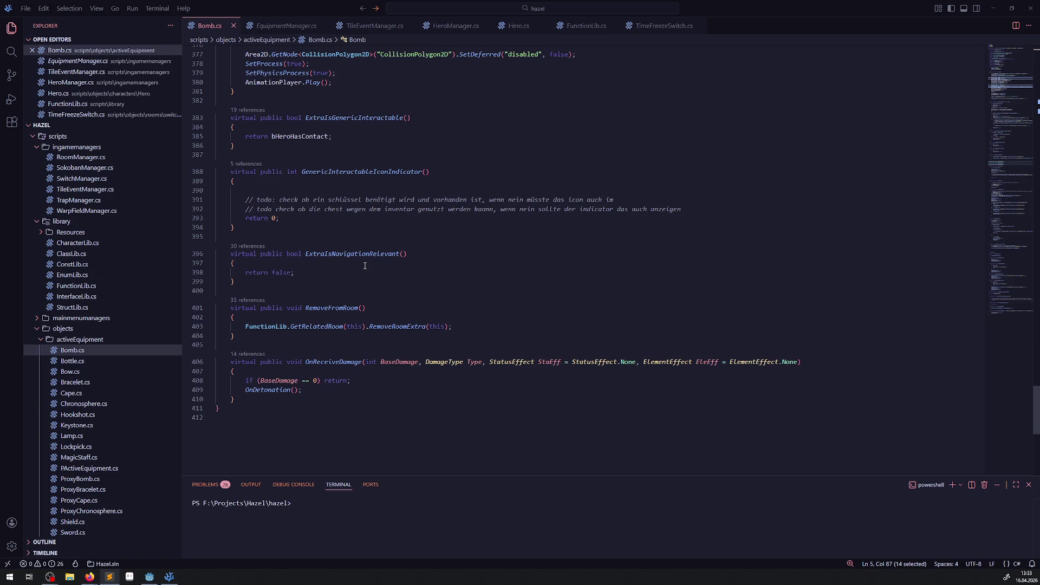
scroll(534, 188, "up", 4)
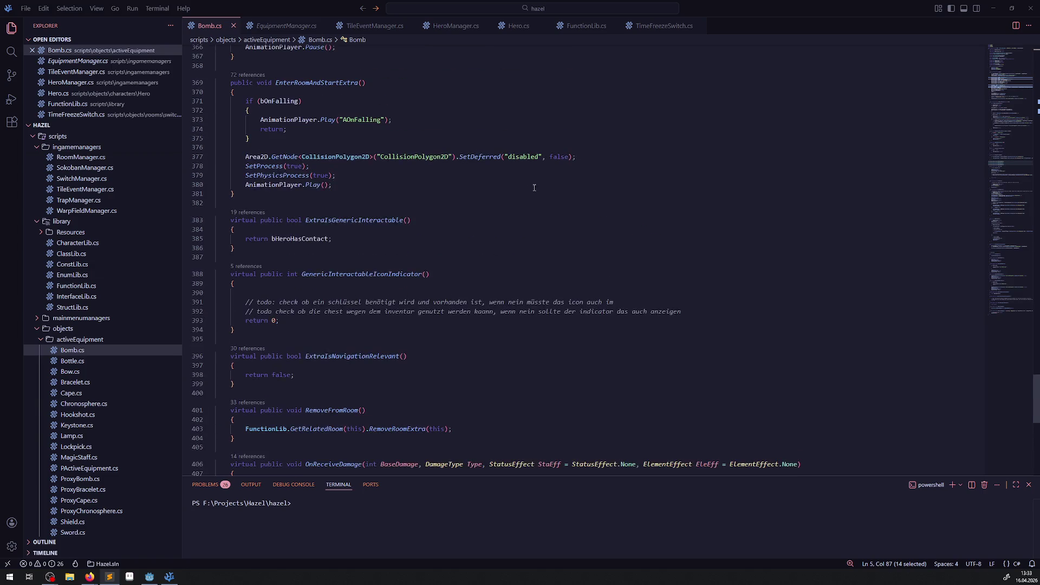
scroll(389, 154, "up", 9)
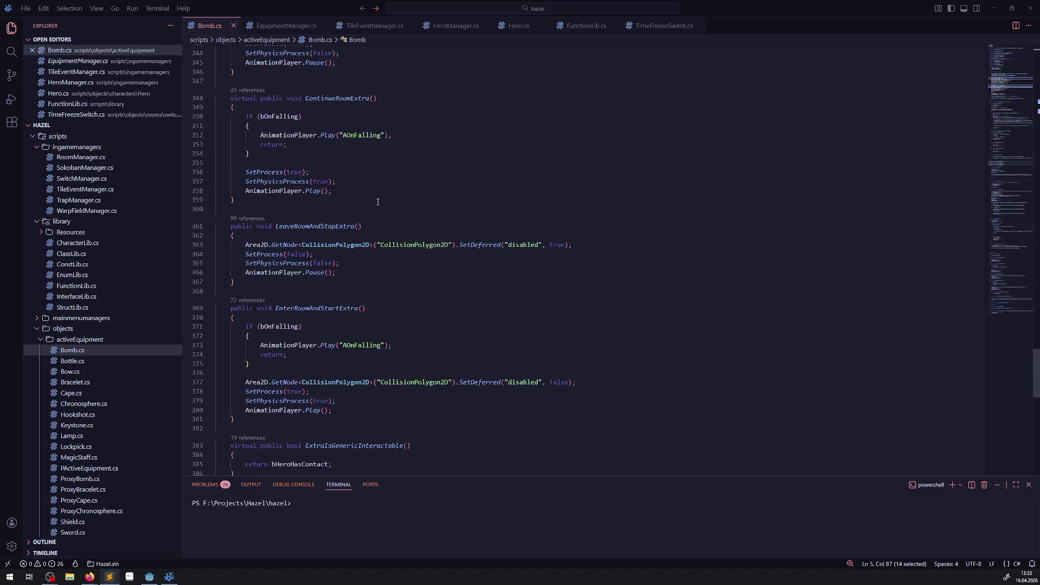
scroll(524, 310, "down", 3)
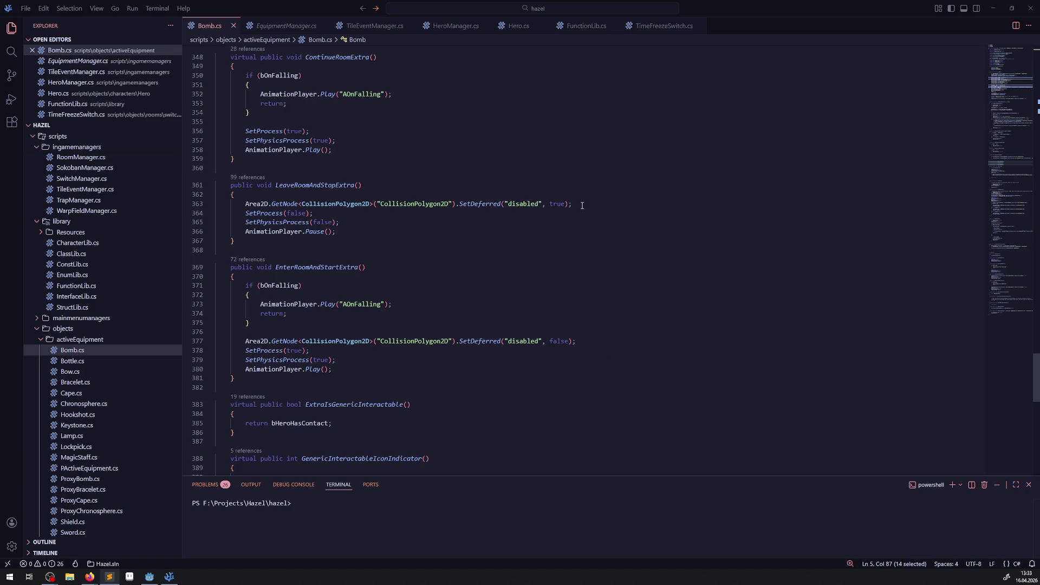
Paste the CollisionPolygon2D SetDeferred("disabled", true) line into OnFalling after the proxy-bomb check
left_click_drag(575, 204, 217, 205)
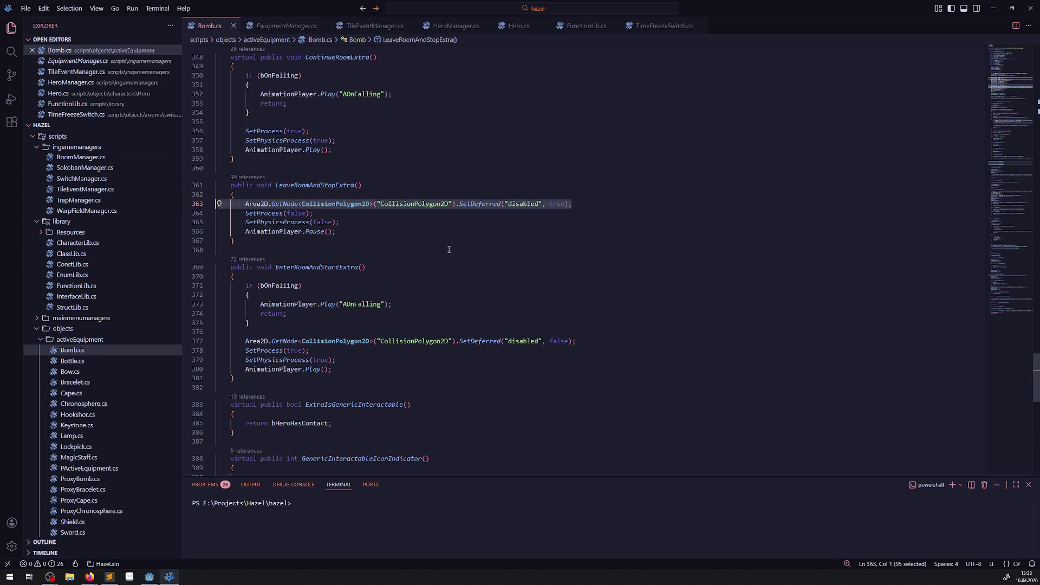
scroll(374, 268, "up", 5)
scroll(374, 268, "up", 10)
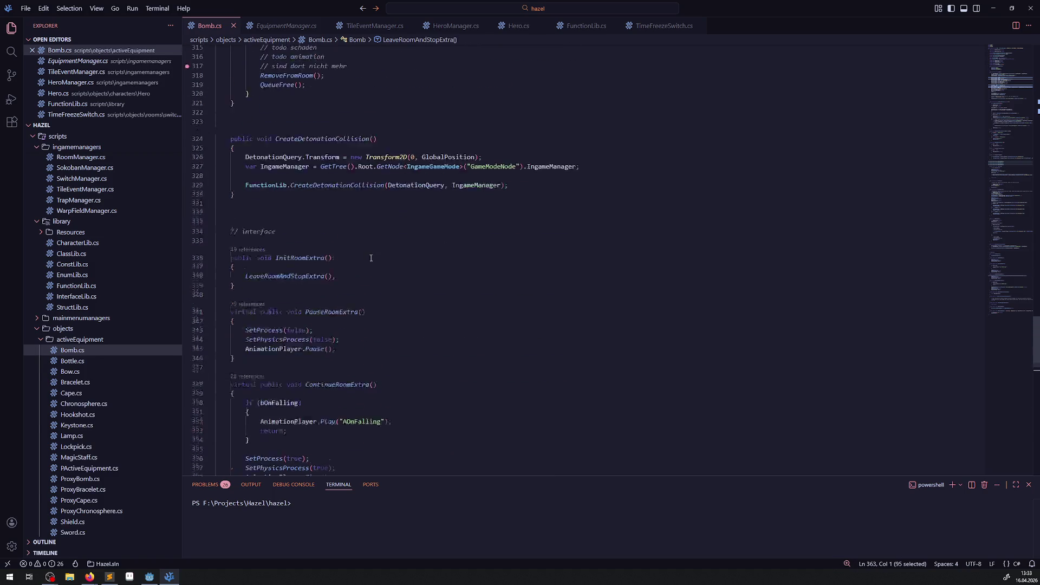
scroll(356, 271, "up", 8)
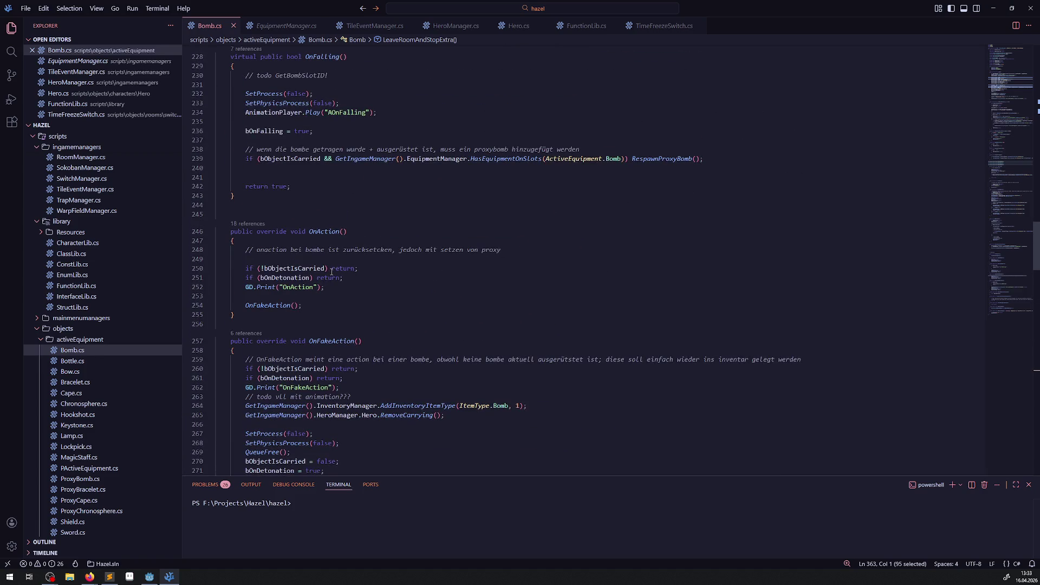
scroll(335, 263, "up", 3)
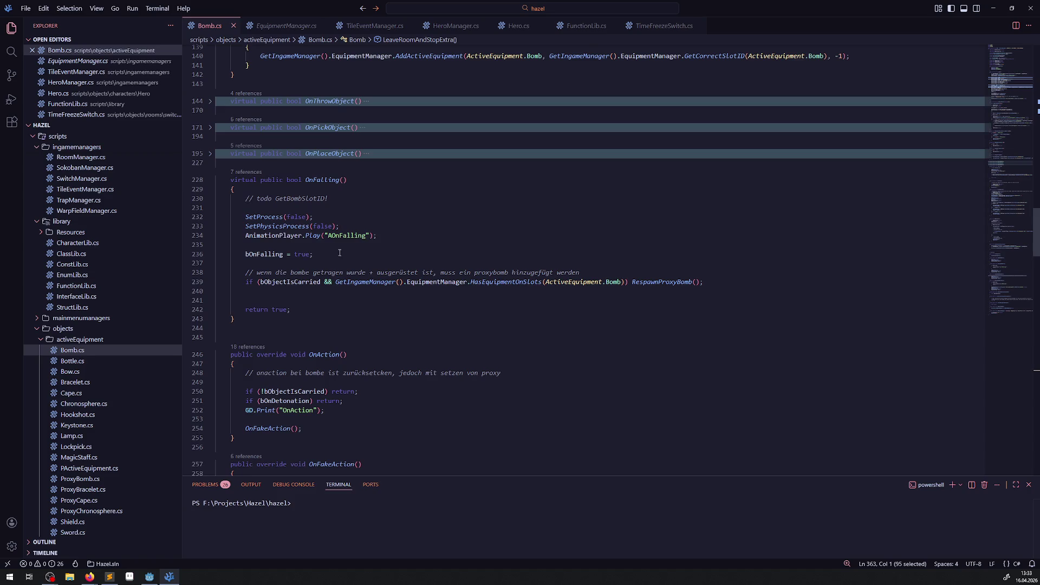
left_click(295, 289)
type("Area2D.GetNode<CollisionPolygon2D>(\"CollisionPolygon2D\").SetDeferred(\"disabled\", true);")
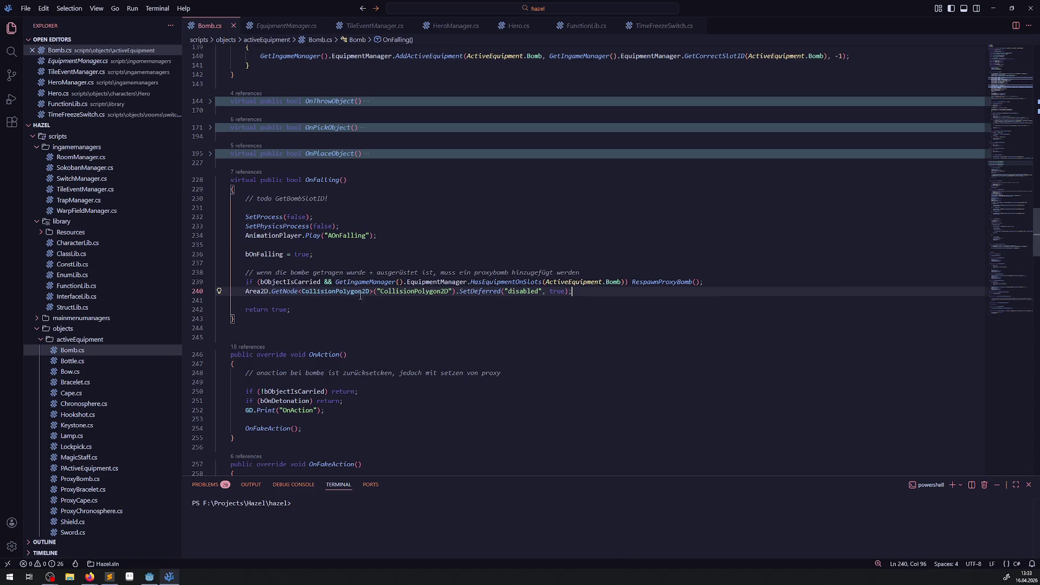
scroll(396, 317, "down", 20)
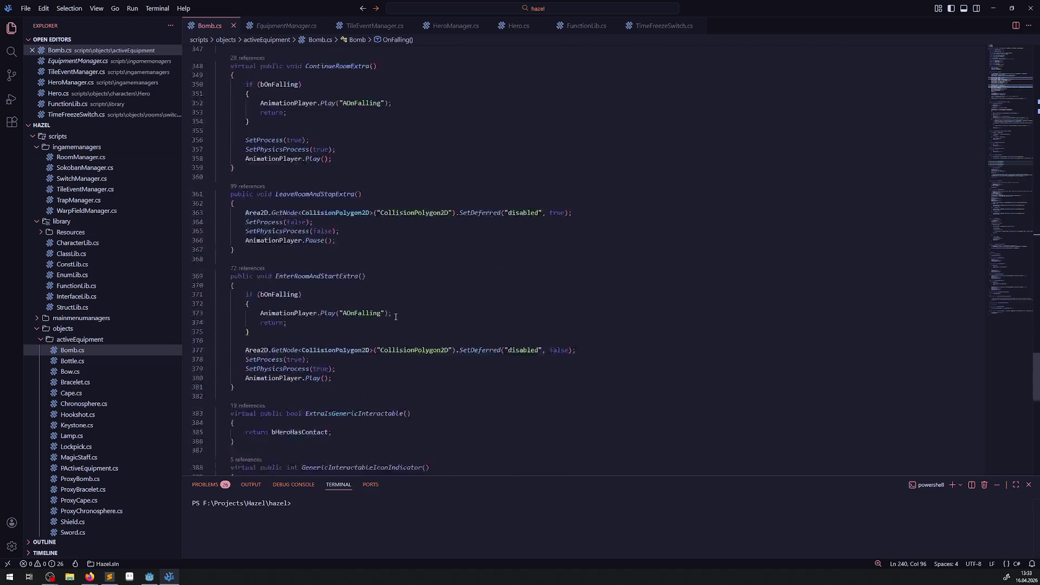
scroll(396, 317, "down", 10)
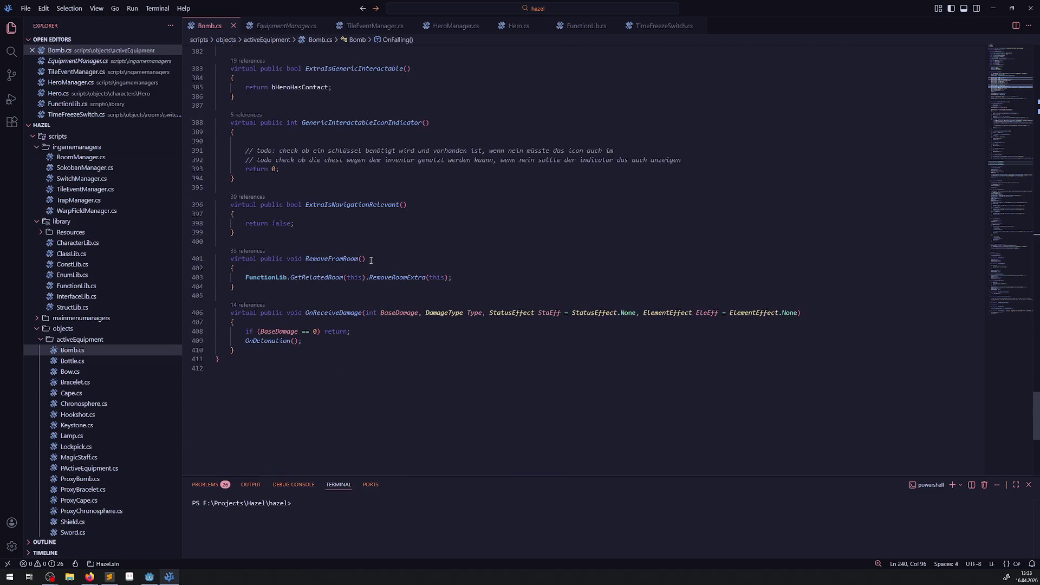
scroll(371, 260, "up", 2)
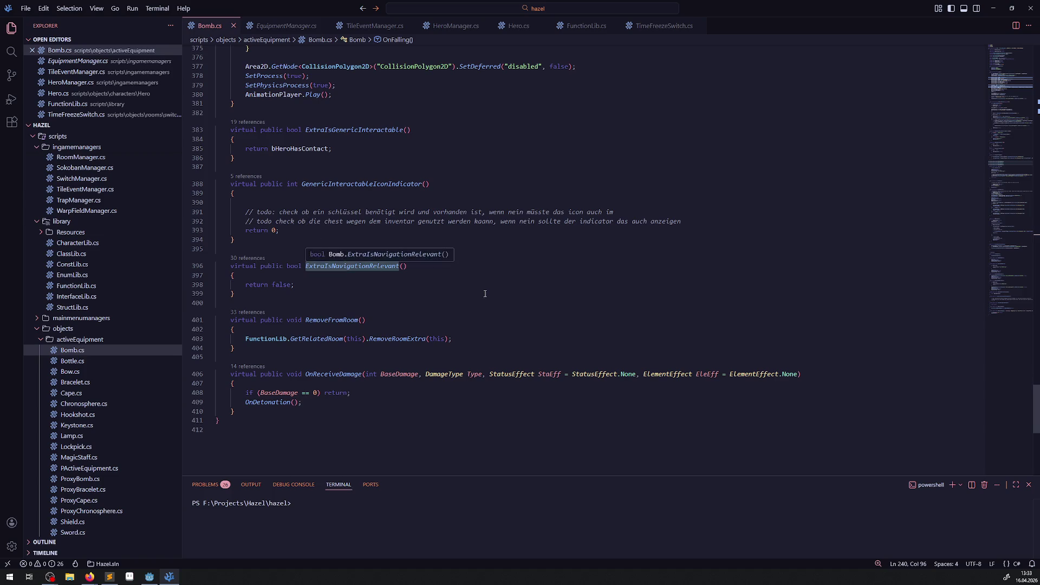
scroll(472, 276, "up", 17)
scroll(471, 276, "down", 7)
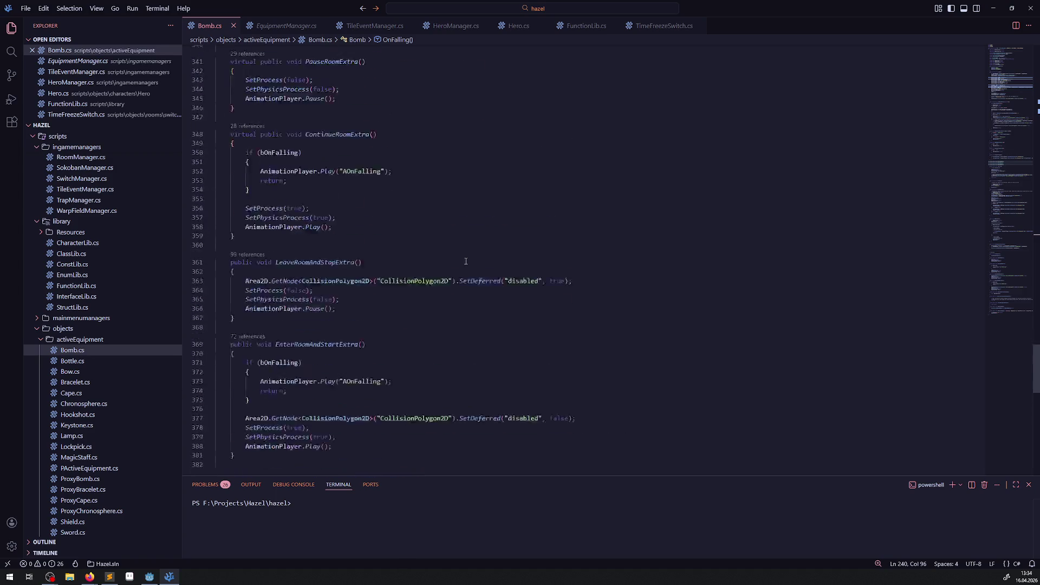
scroll(423, 255, "up", 14)
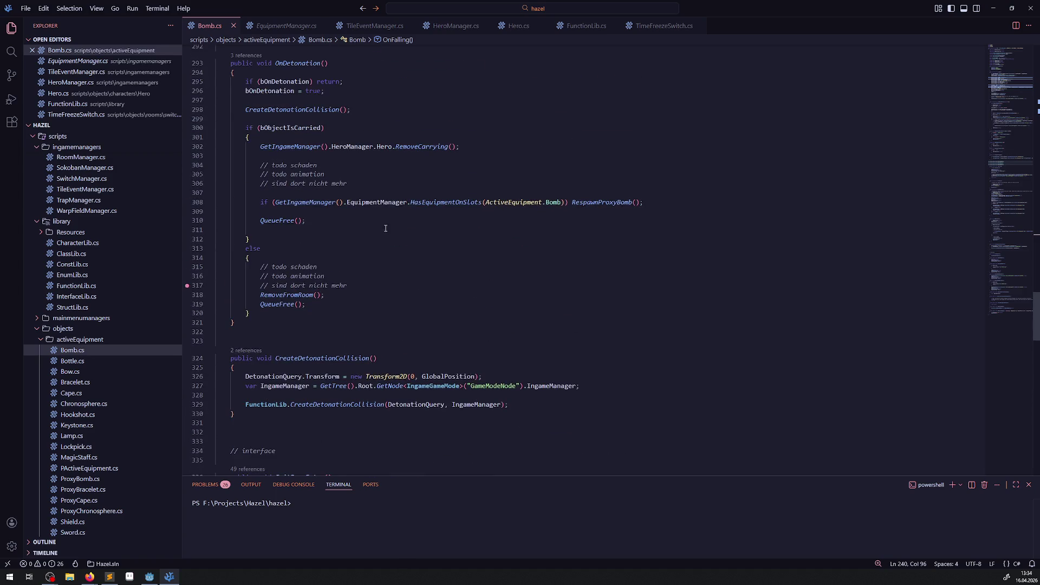
scroll(394, 348, "up", 10)
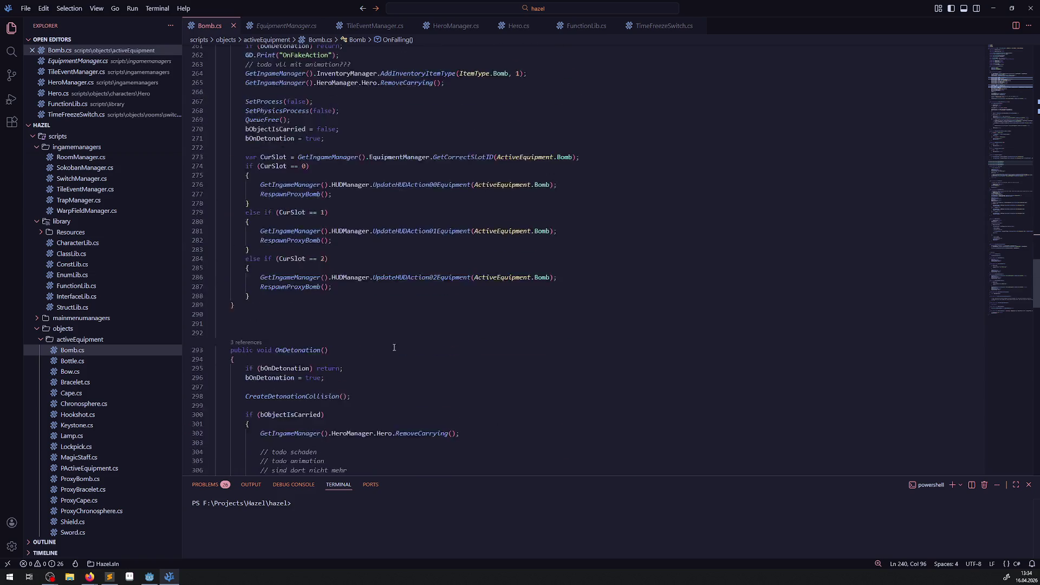
scroll(394, 347, "up", 2)
scroll(393, 332, "down", 20)
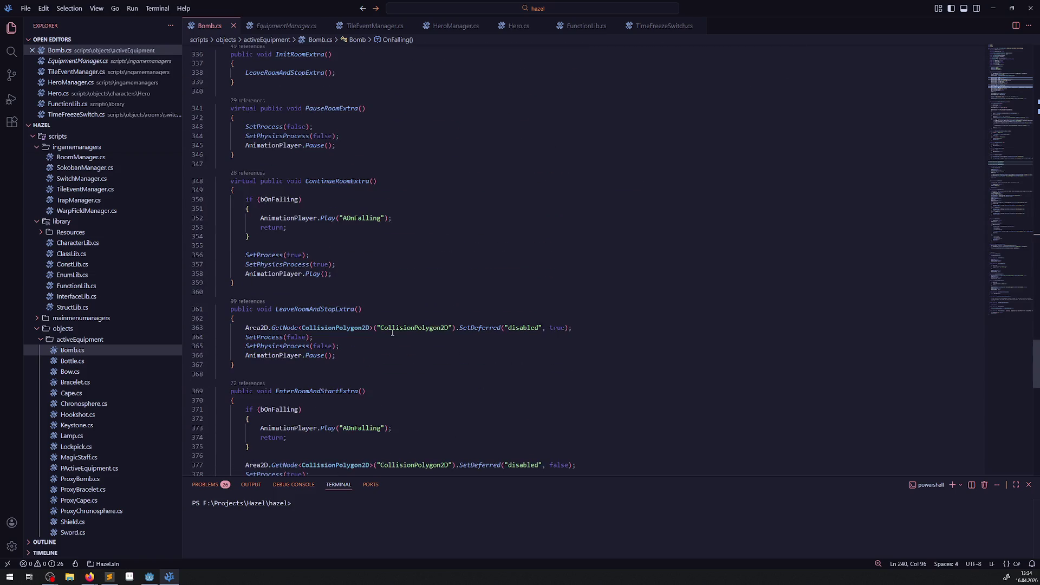
scroll(393, 333, "down", 10)
scroll(401, 266, "up", 20)
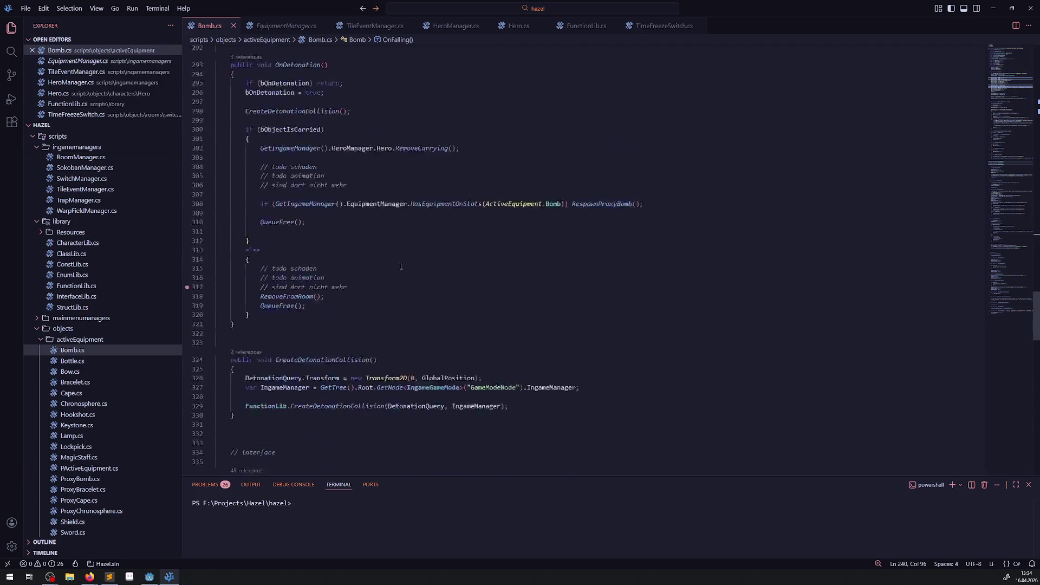
scroll(401, 266, "up", 10)
scroll(400, 279, "down", 6)
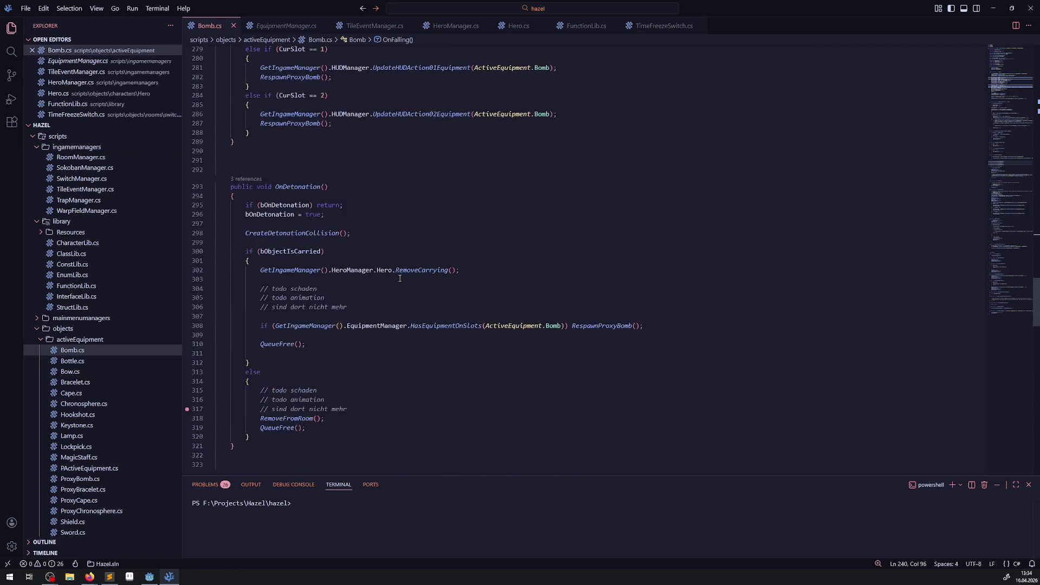
scroll(400, 278, "down", 2)
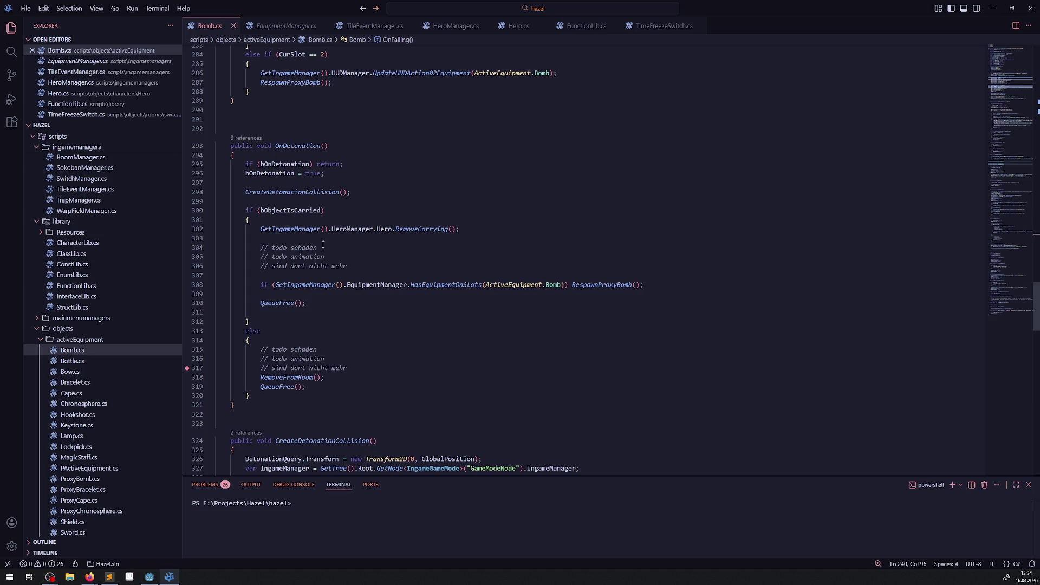
double_click(310, 194)
scroll(384, 331, "down", 6)
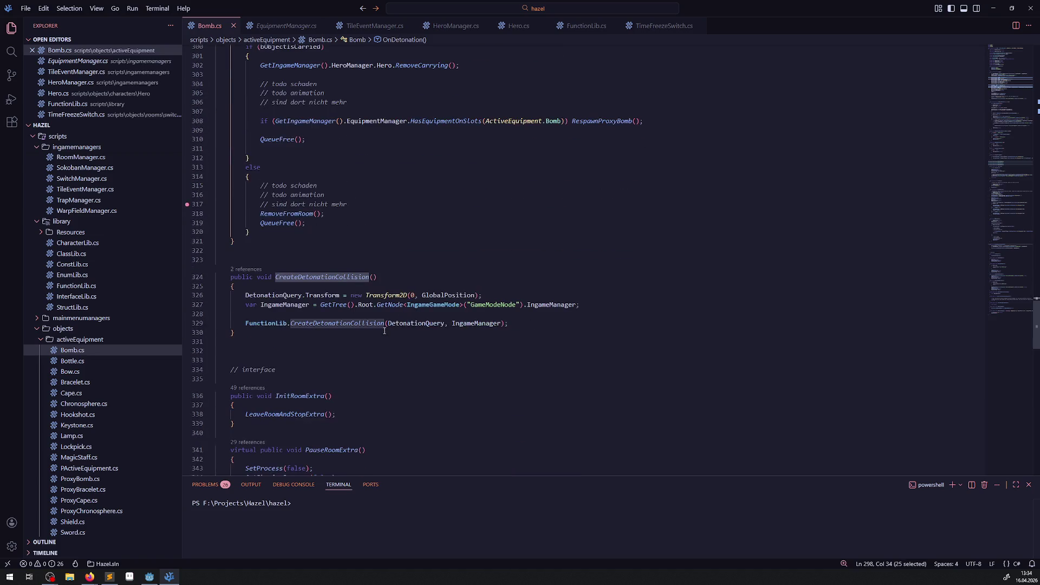
Go to CreateDetonationCollision's definition in FunctionLib.cs and inspect OnDamageHandling below it
right_click(339, 323)
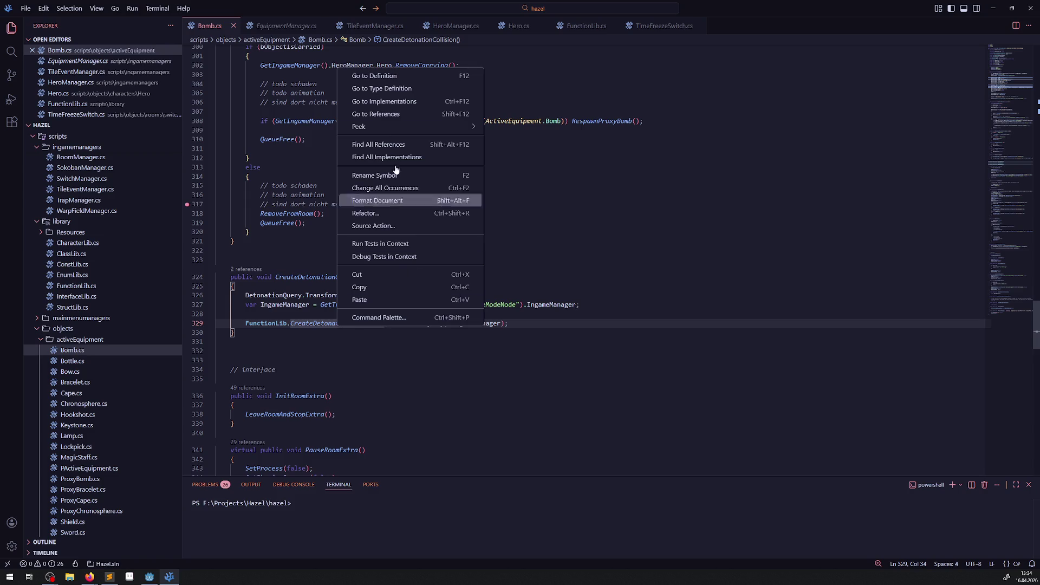
left_click(384, 76)
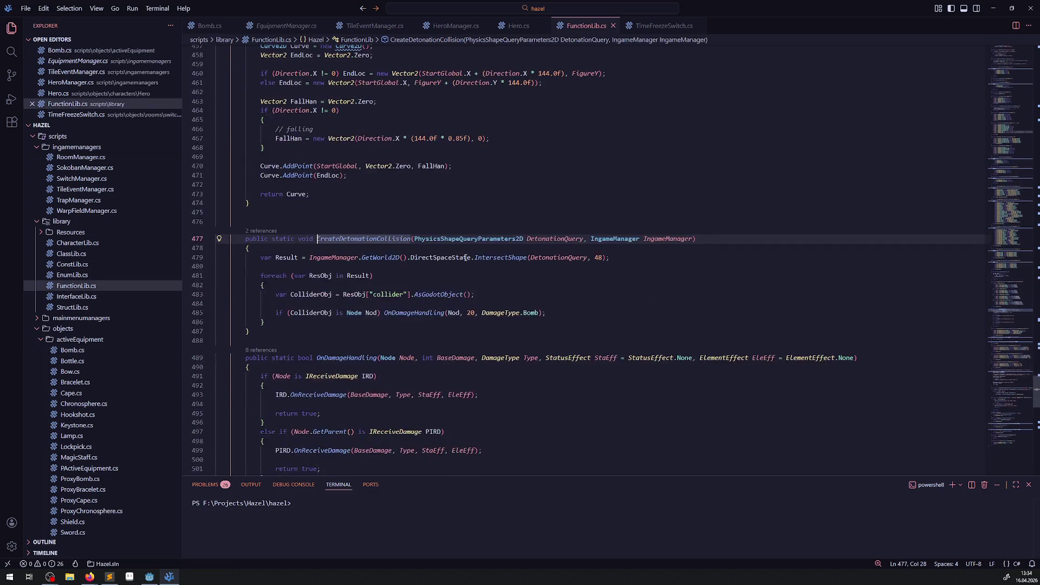
double_click(414, 252)
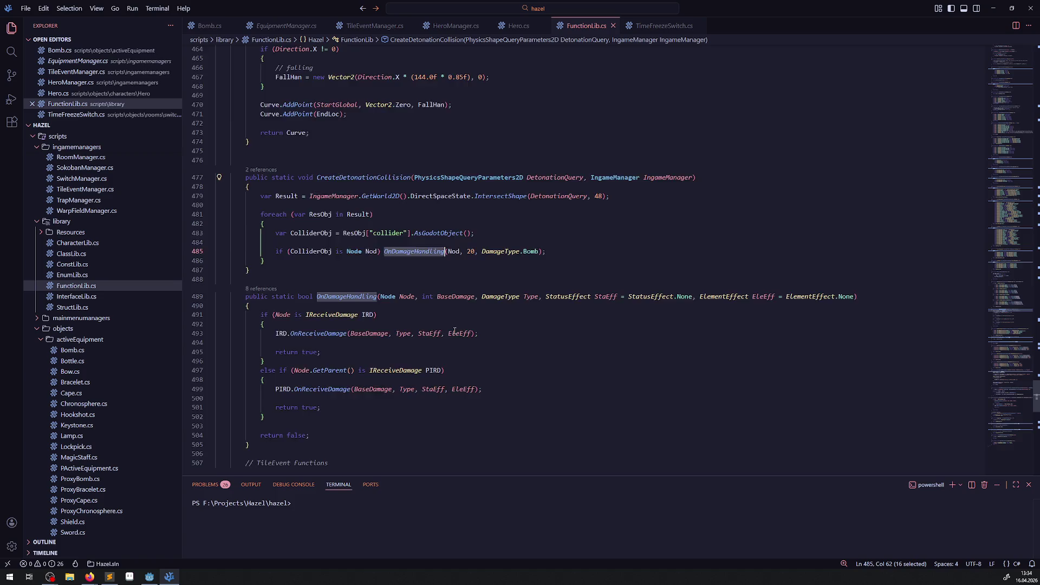
scroll(326, 307, "down", 3)
left_click(243, 260)
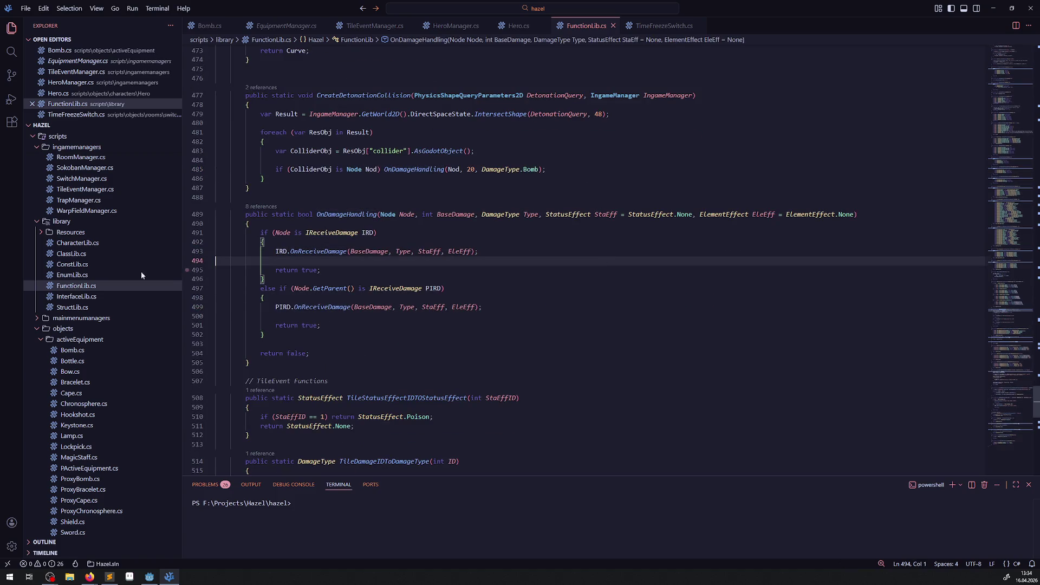
key("alt+Tab")
Run the game with F5 and equip bombs from the inventory
left_click(149, 577)
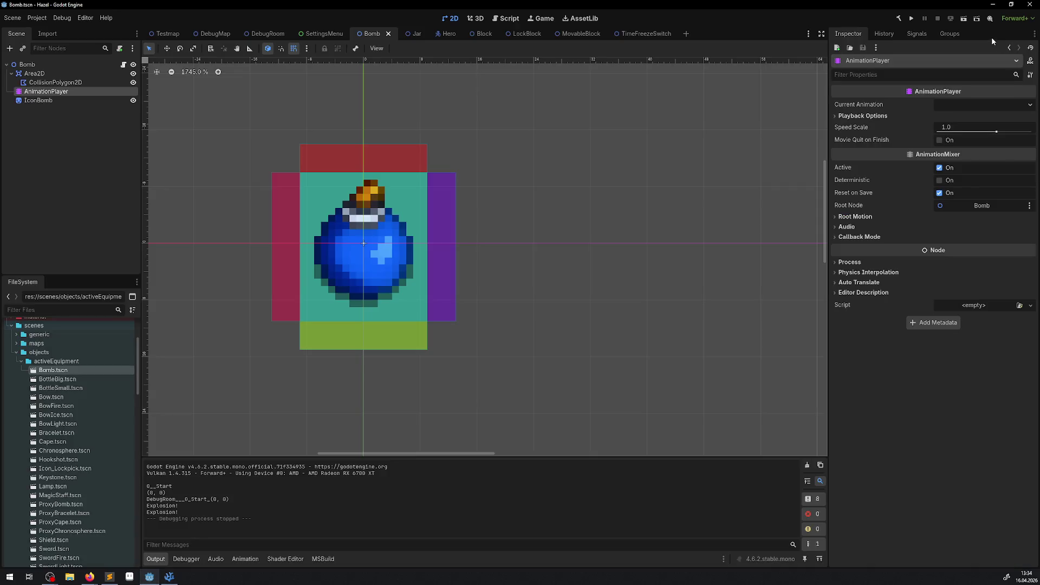
key("F5")
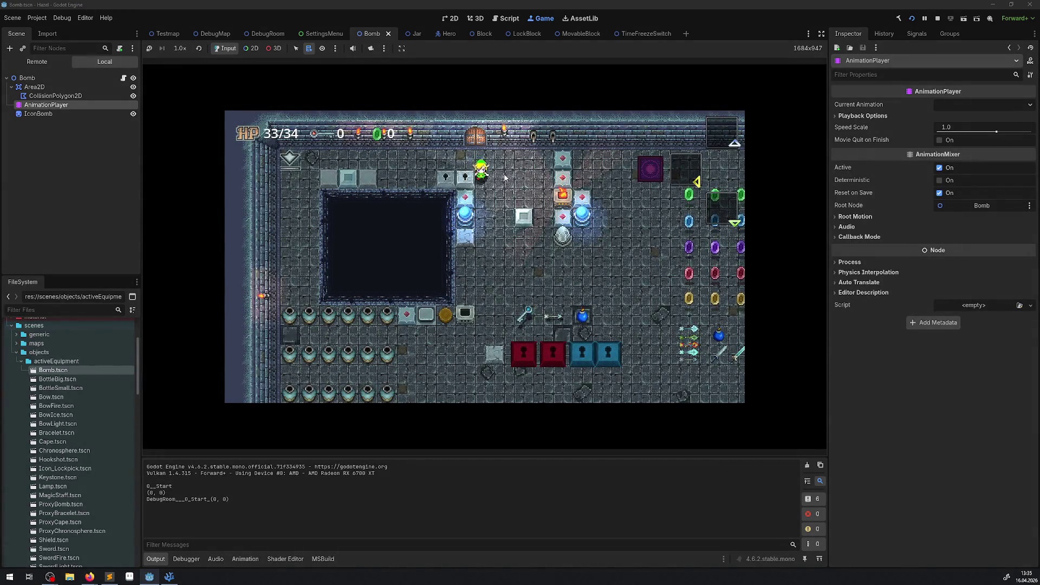
key("Down")
key("Right")
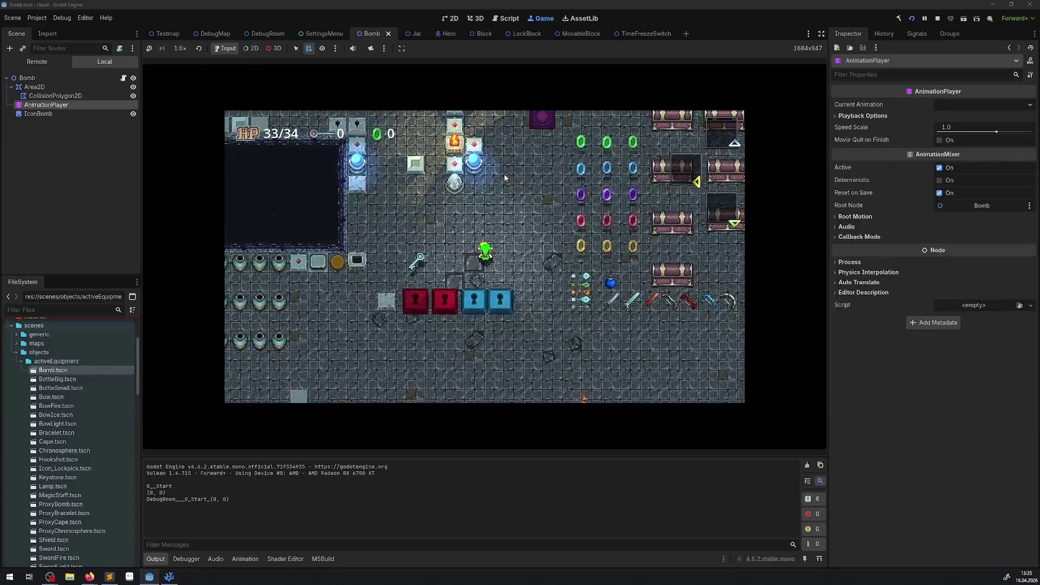
key("Return")
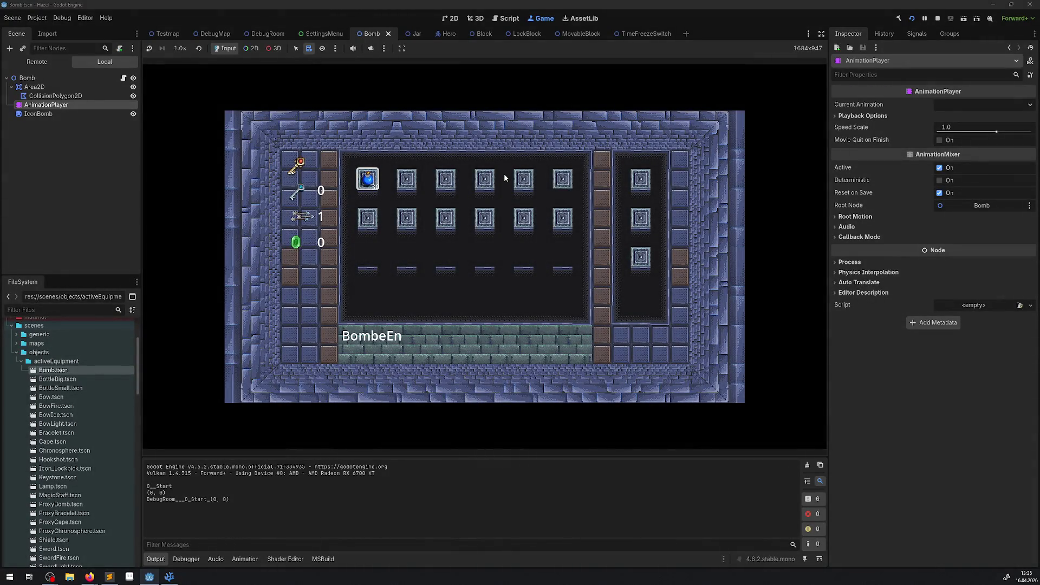
key("Return")
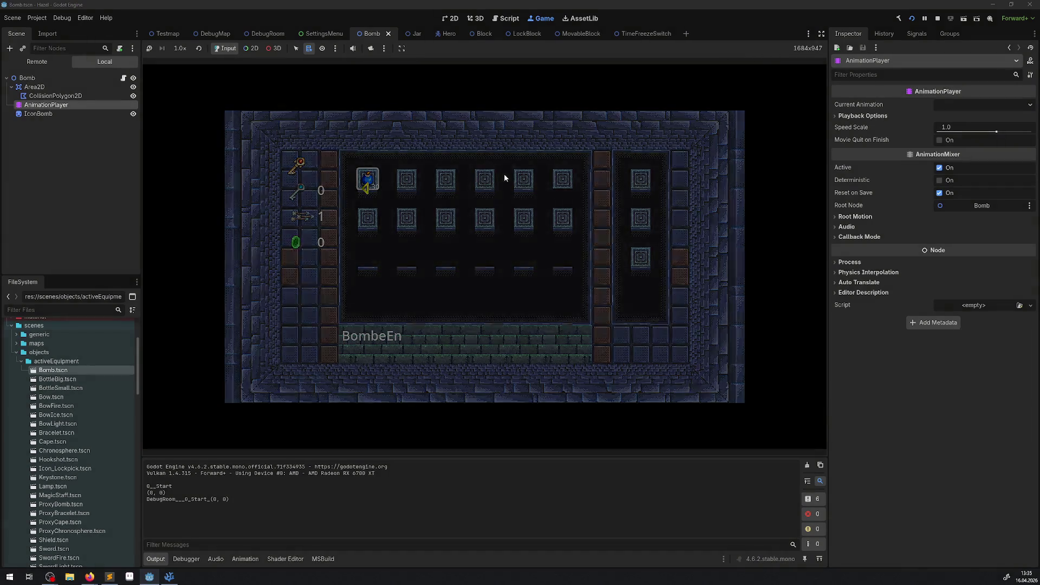
Walk around the room placing several bombs, including near the pots
key("Up")
key("Left")
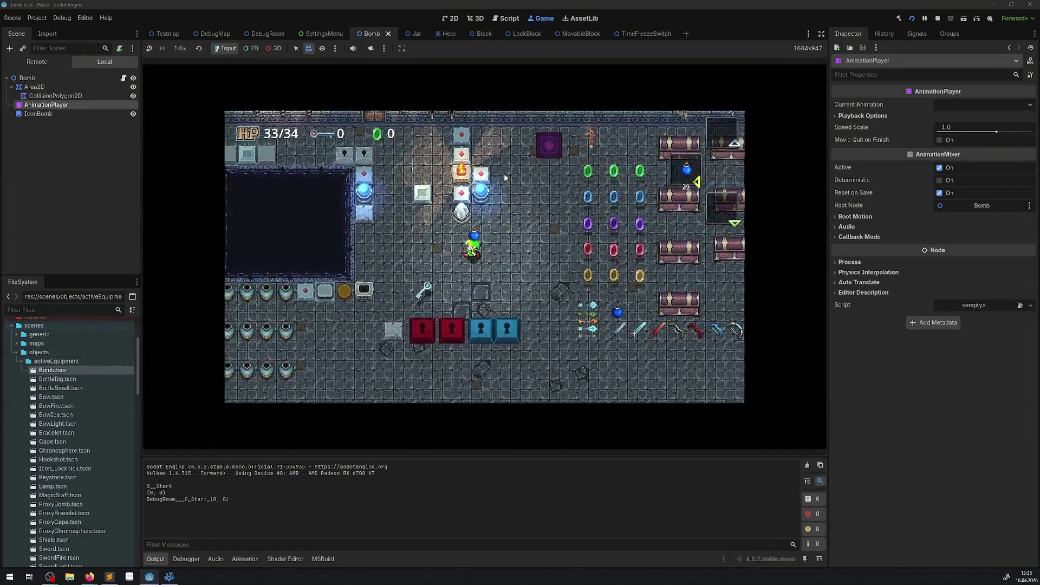
key("x")
key("Left")
key("x")
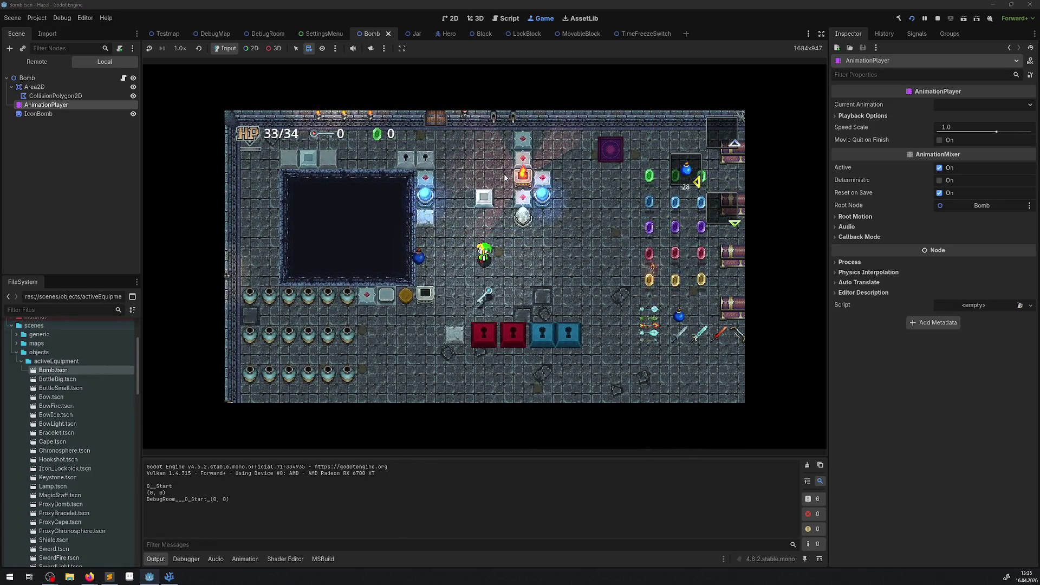
key("x")
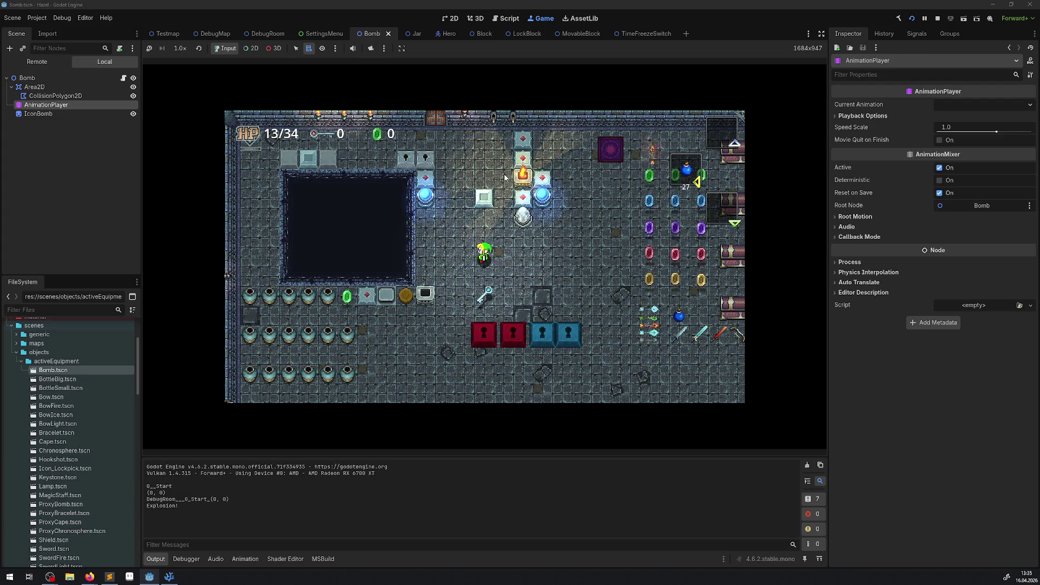
key("x")
key("Right")
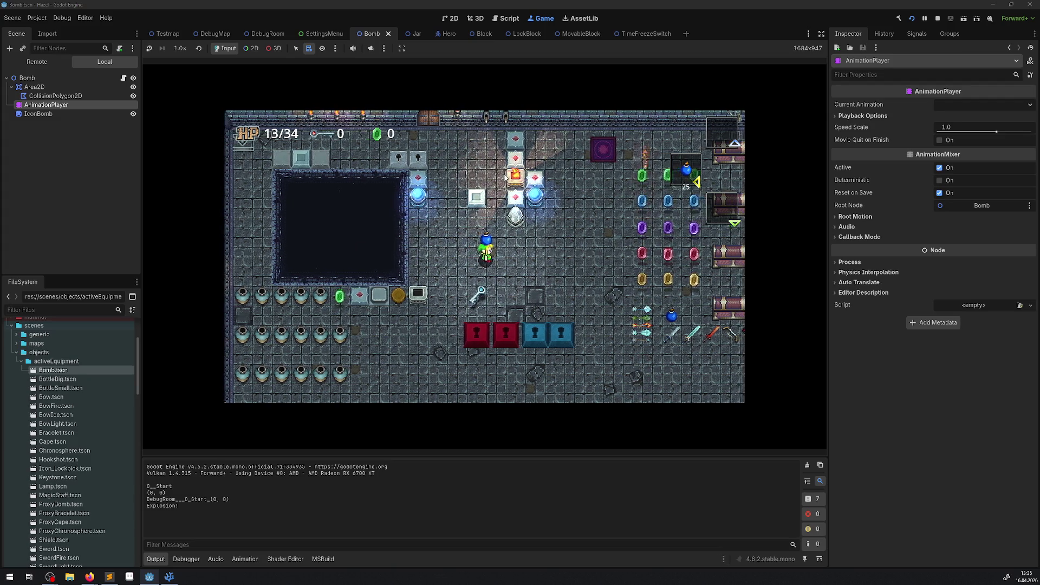
key("x")
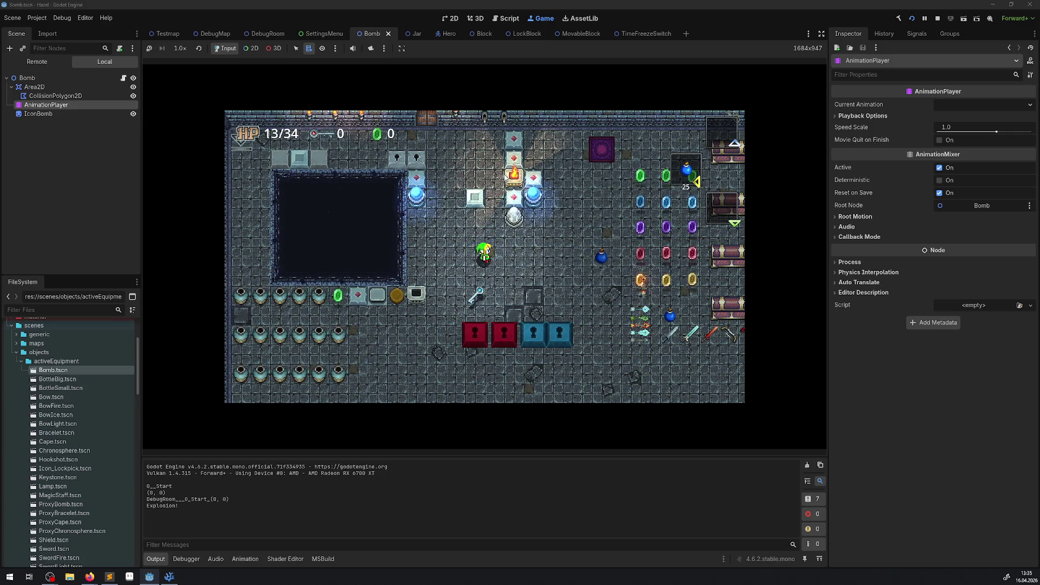
key("Left")
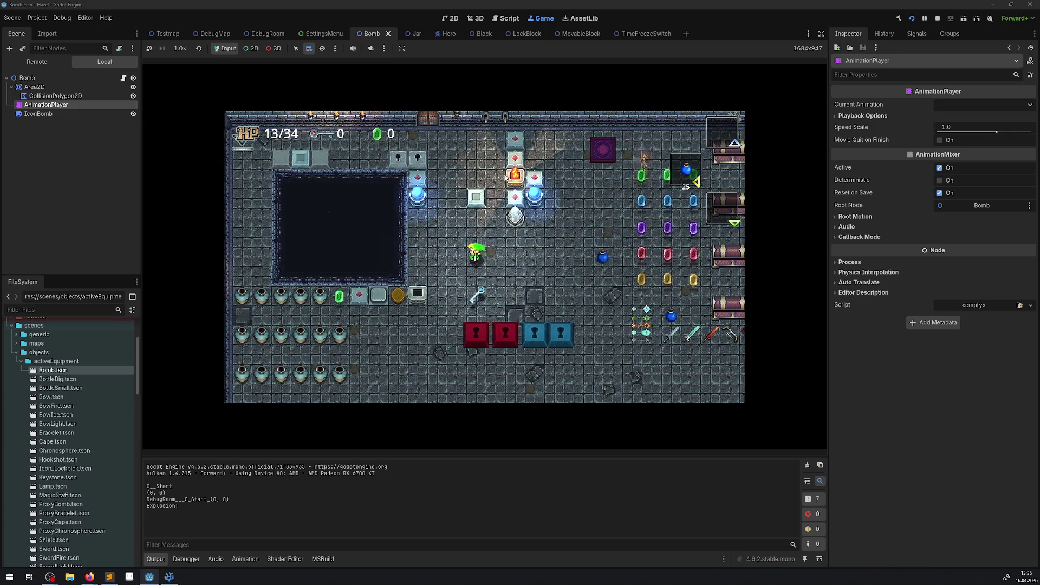
key("x")
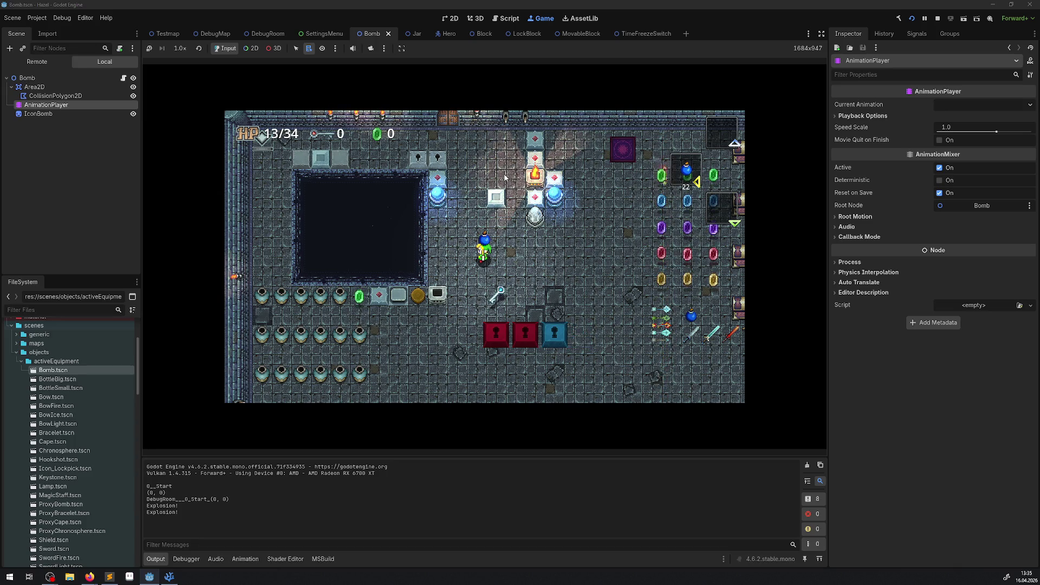
Drop, lift and throw bombs near the pit, then stop the game
key("space")
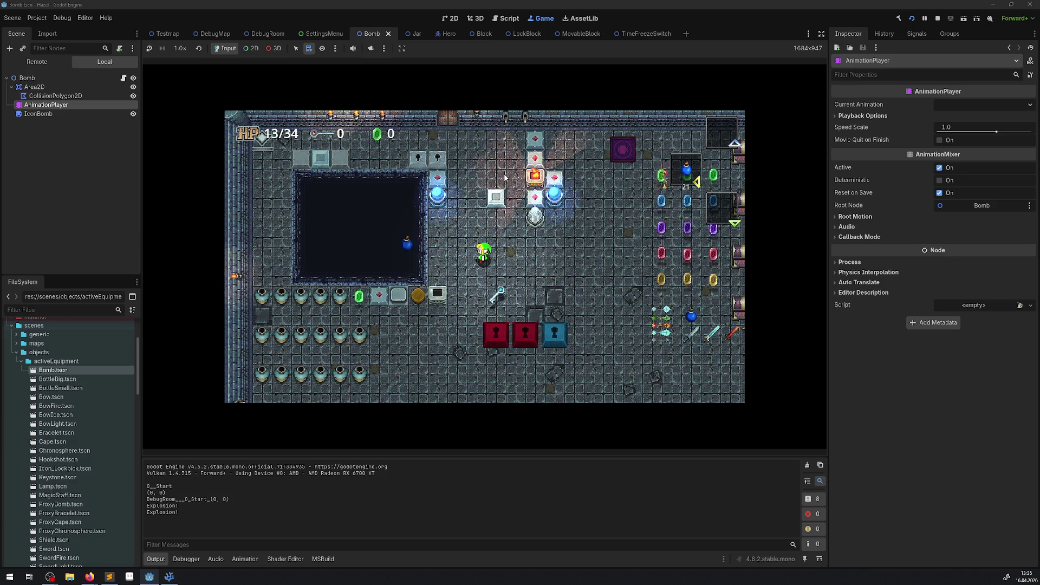
key("space")
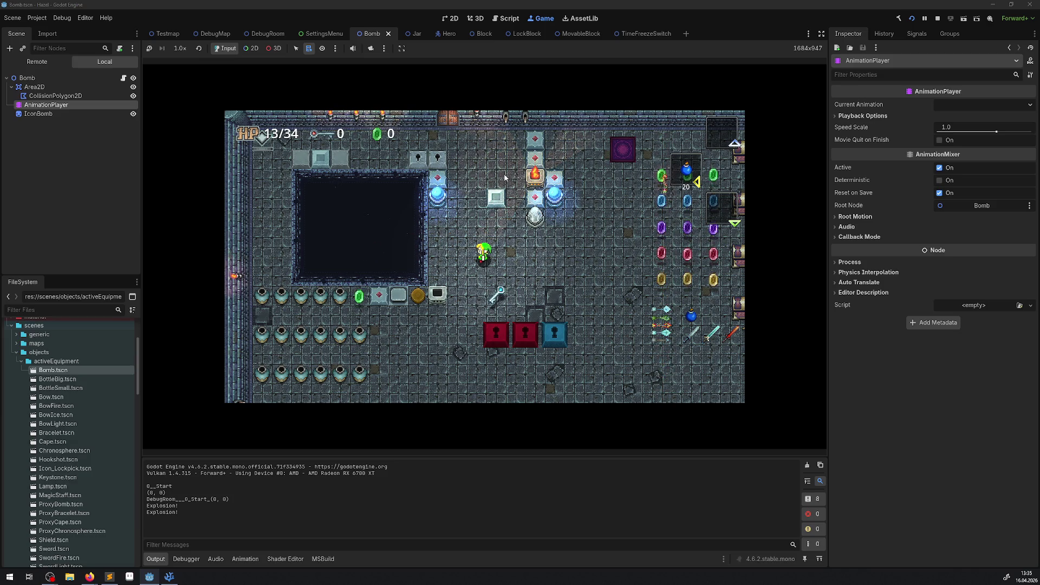
key("space")
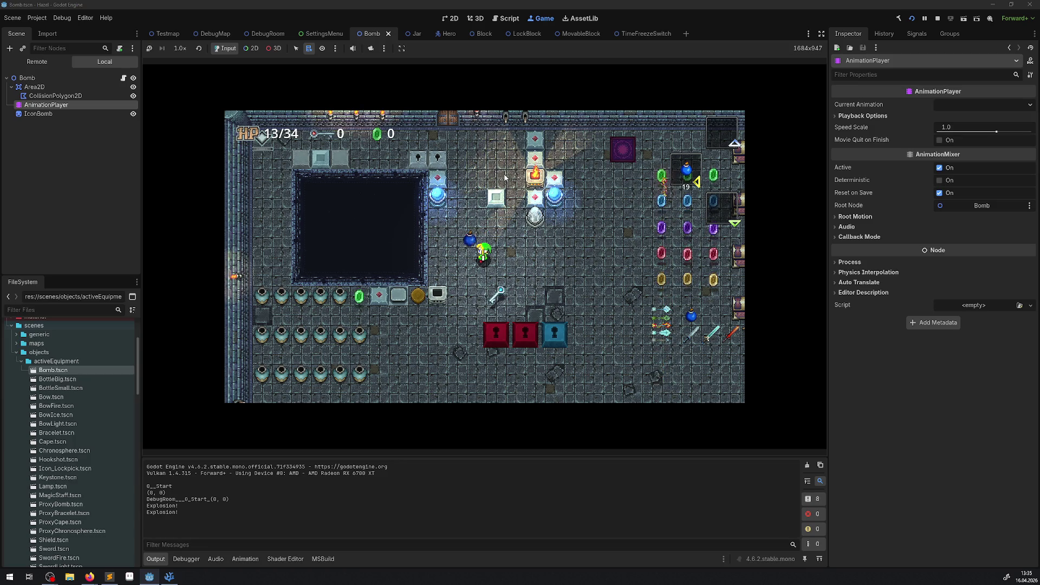
key("space")
key("space")
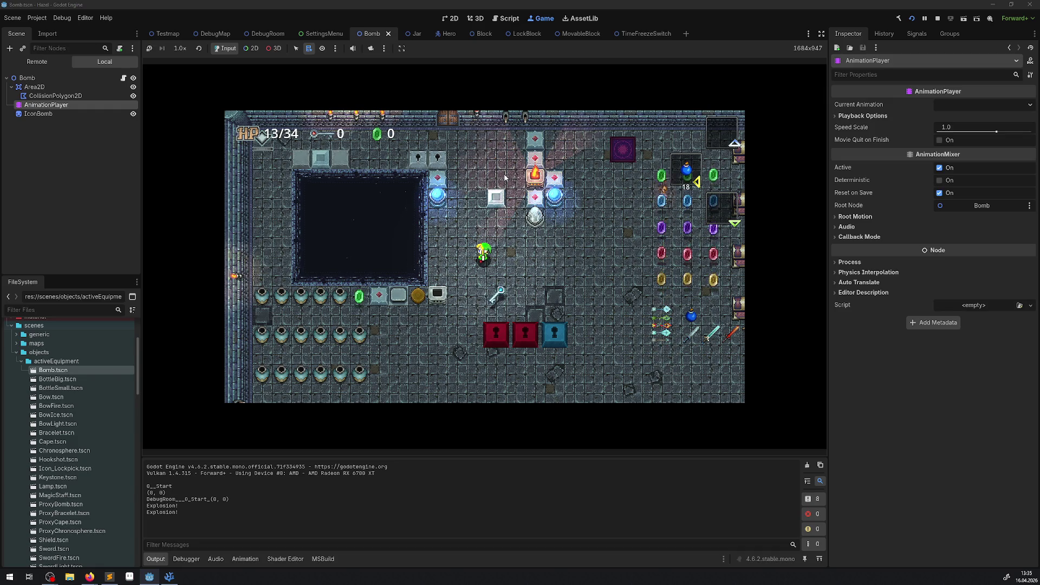
key("space")
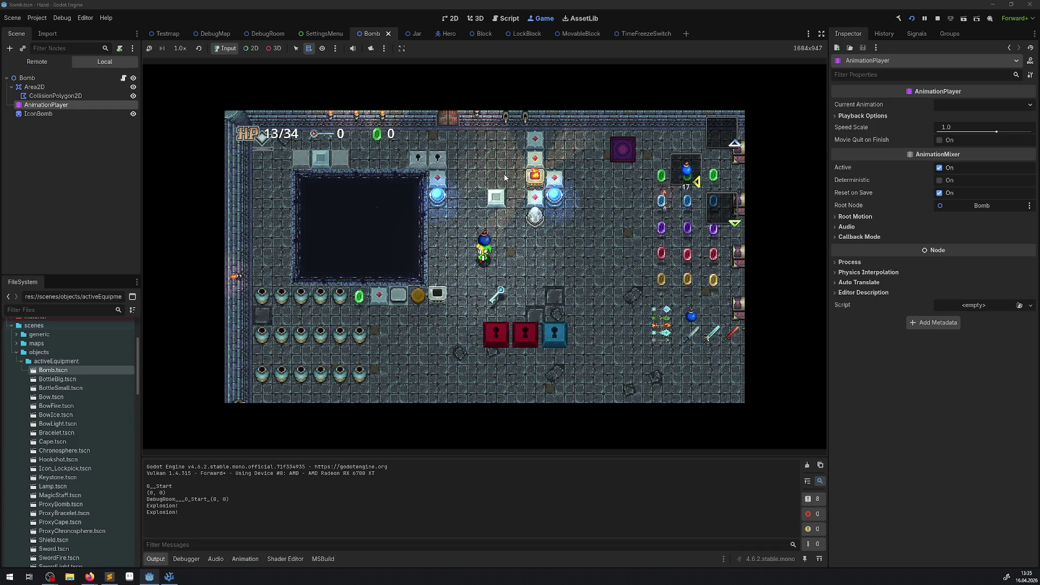
key("space")
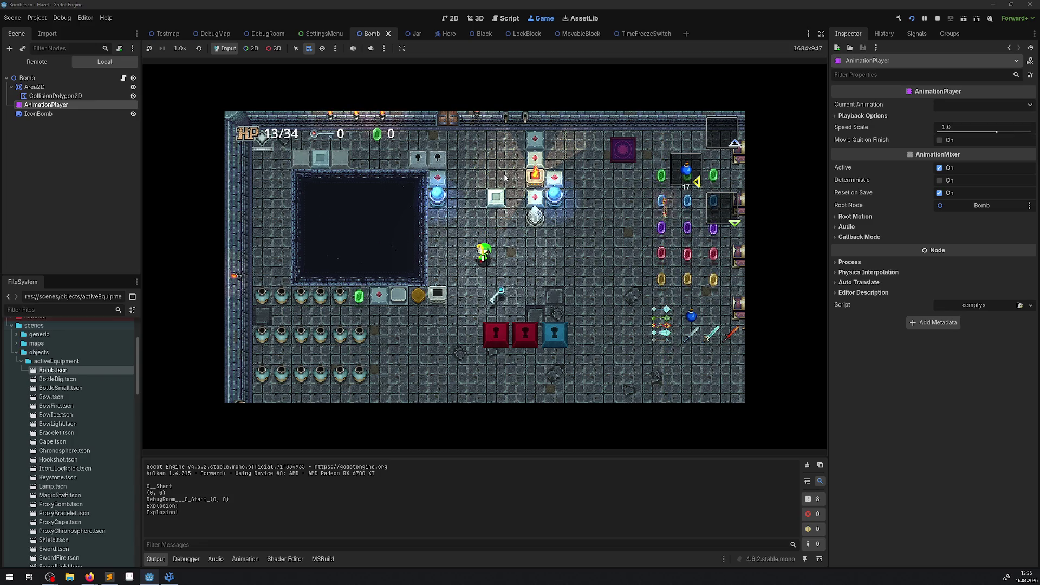
left_click(938, 19)
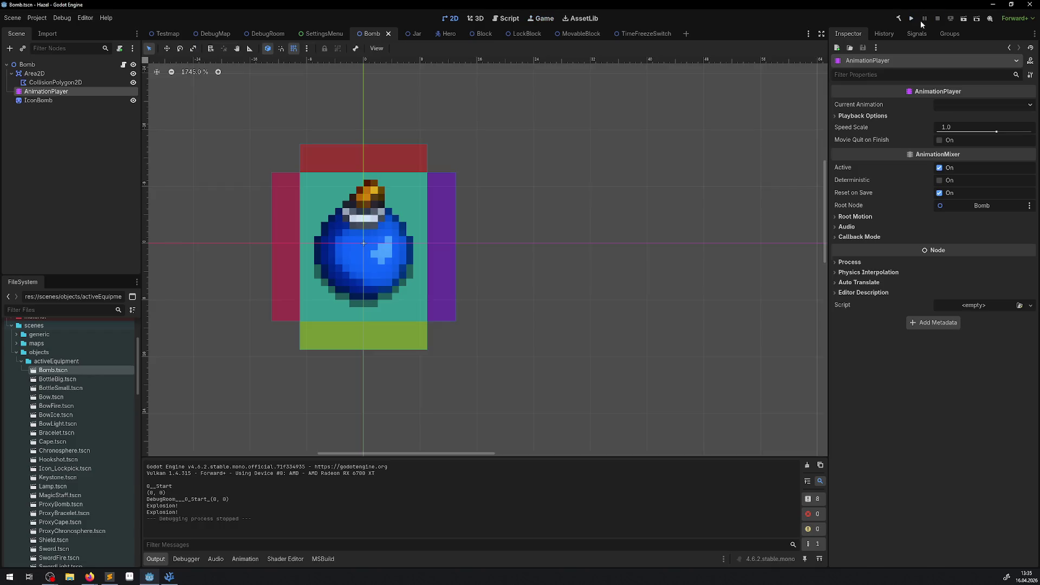
Set the AnimationPlayer's Default Blend Time to 0.25 s under Playback Options, then run the project
left_click(47, 100)
left_click(46, 91)
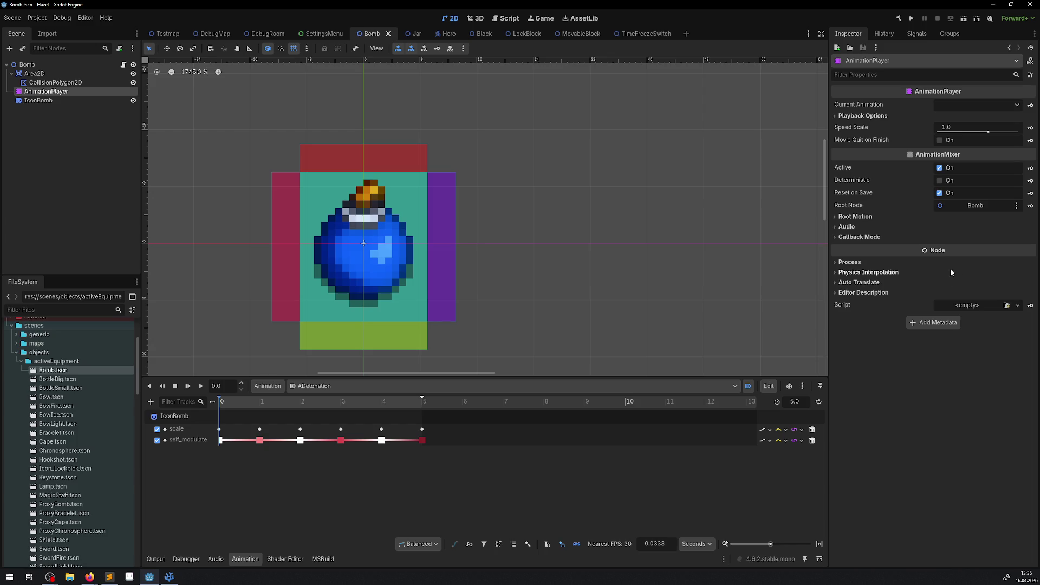
left_click(856, 116)
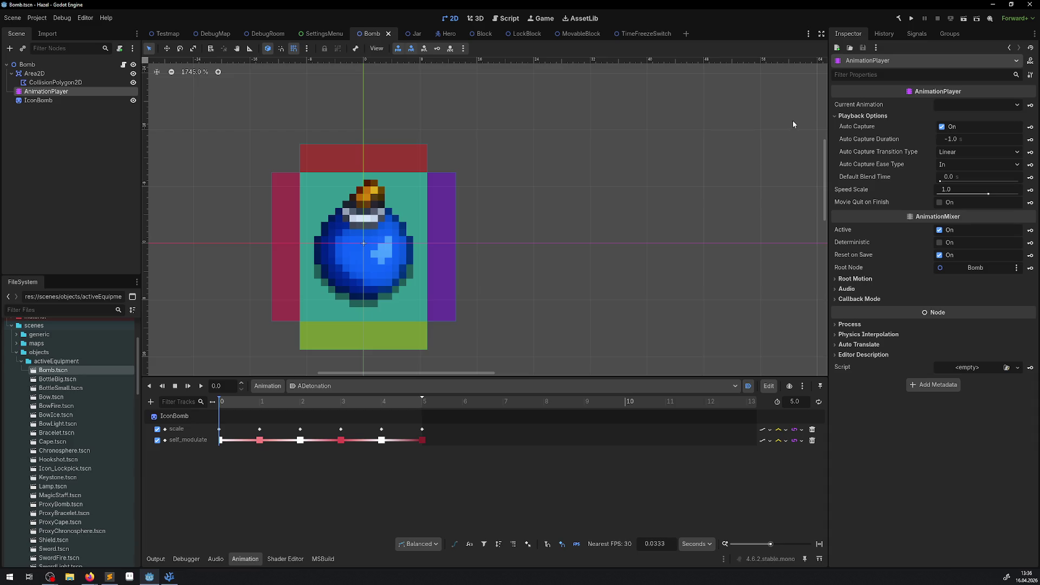
mouse_move(871, 181)
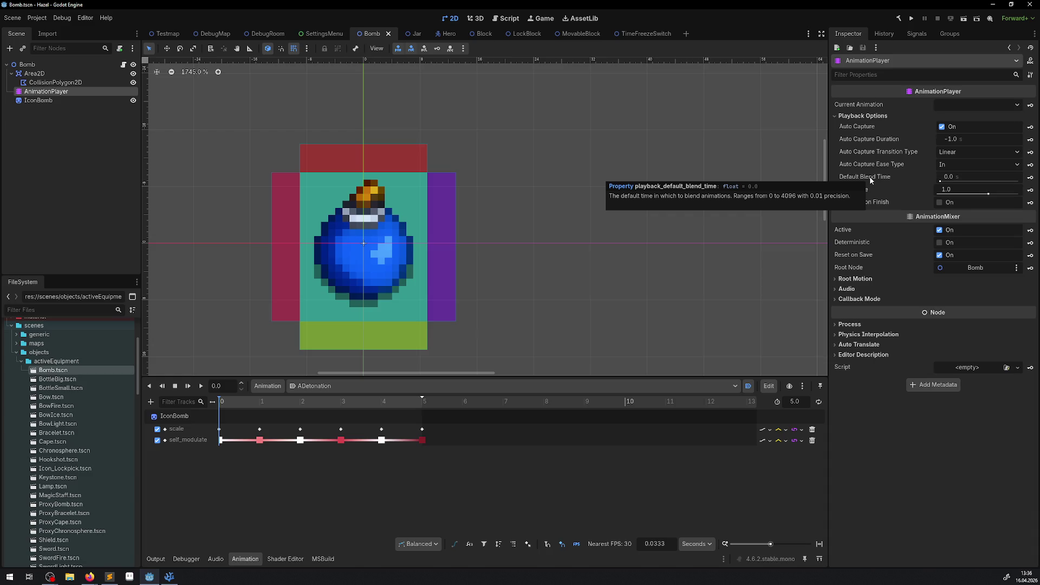
left_click(950, 177)
type(".25")
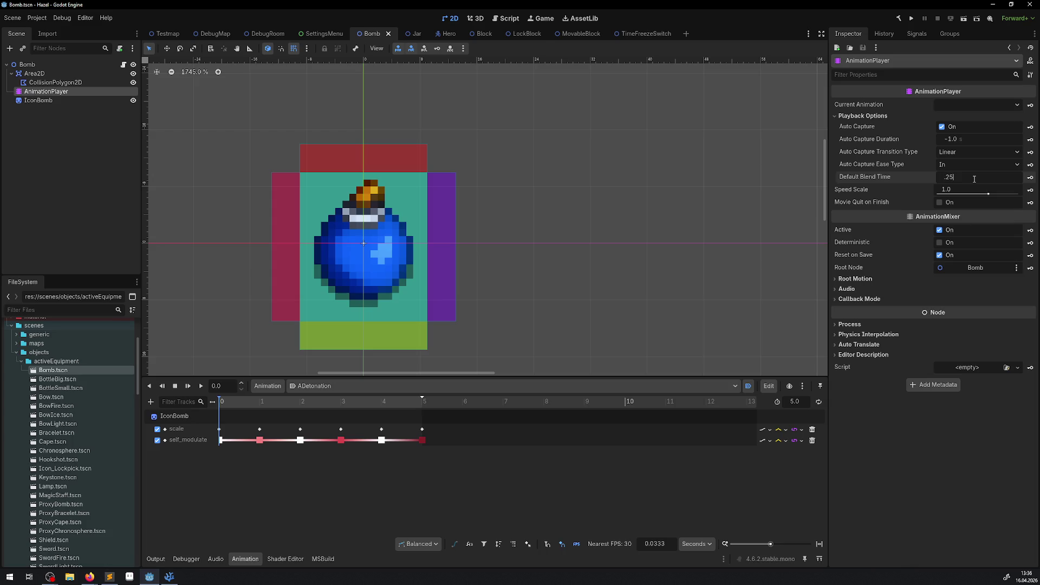
key("Return")
left_click(910, 20)
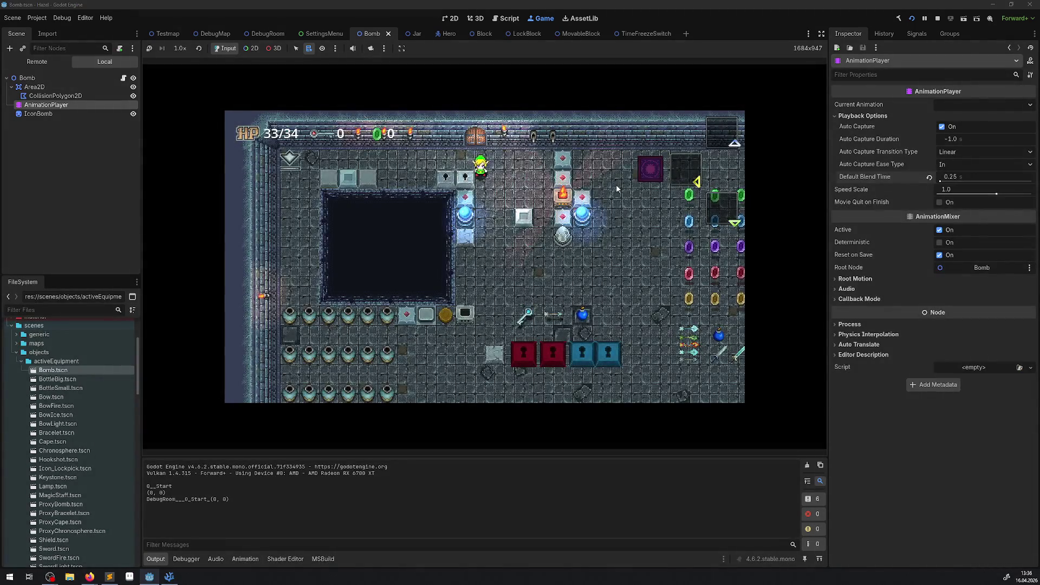
Walk the hero down-right and equip a bomb through the inventory screen
key("Down")
key("Right")
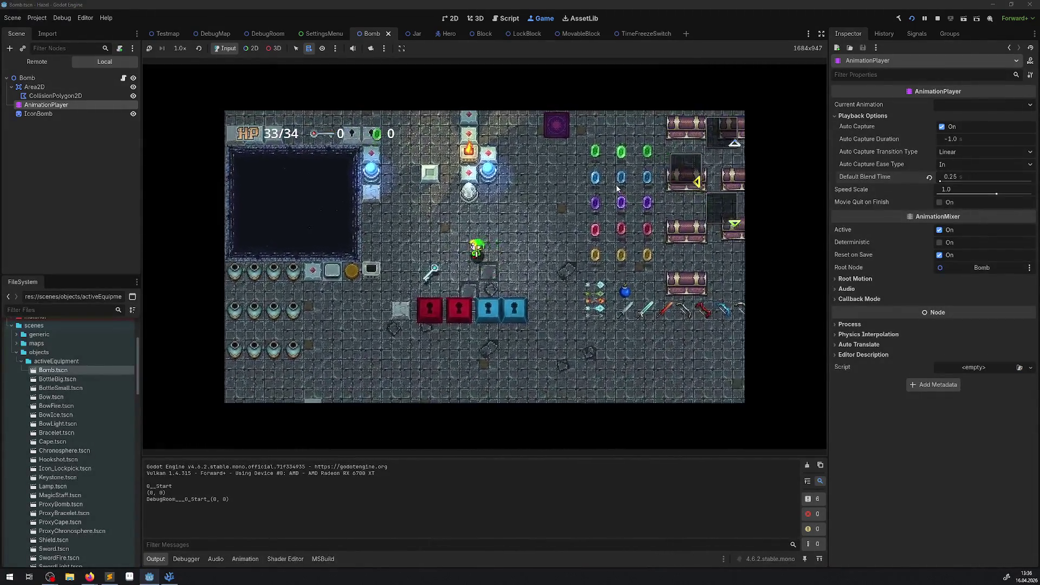
key("Return")
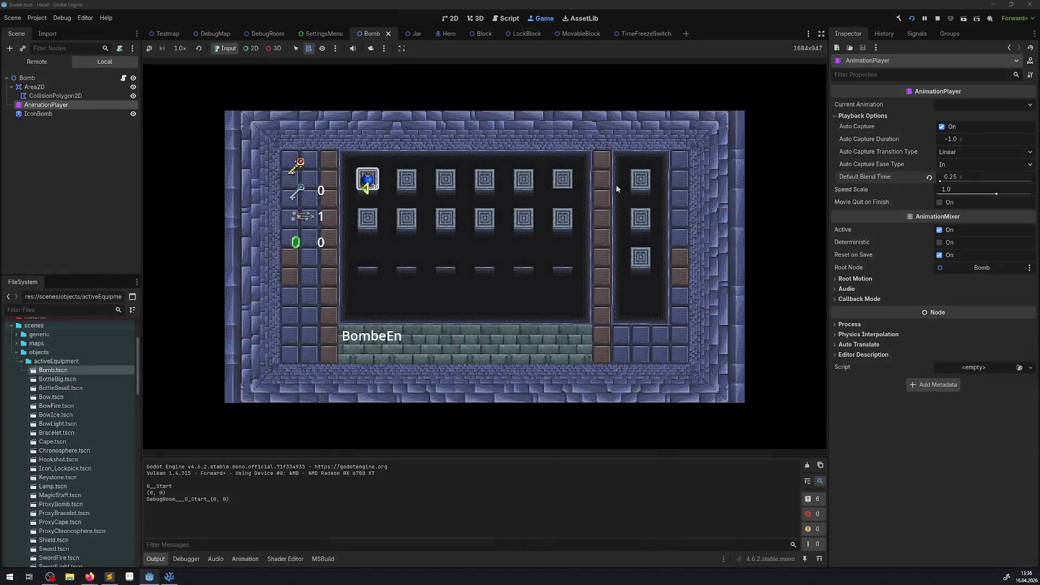
key("Return")
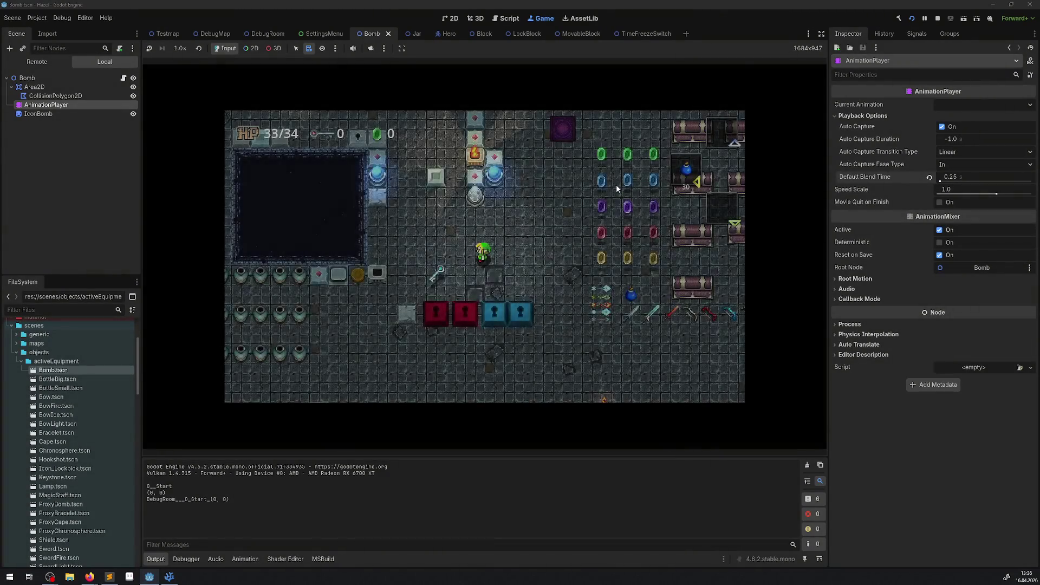
Lift and throw bombs left, placing one at the pit's edge
key("Up")
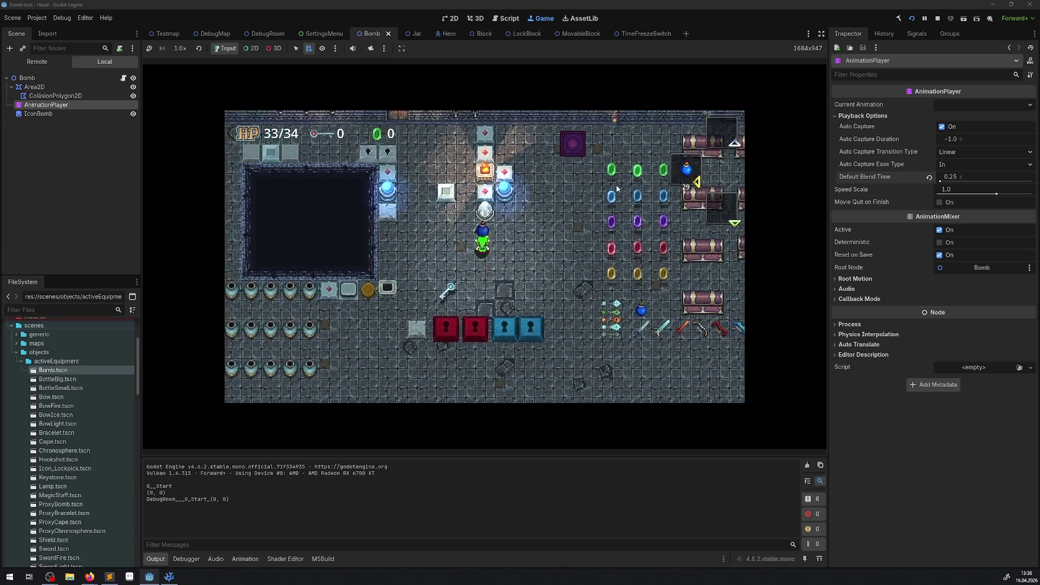
key("x")
key("Left")
key("x")
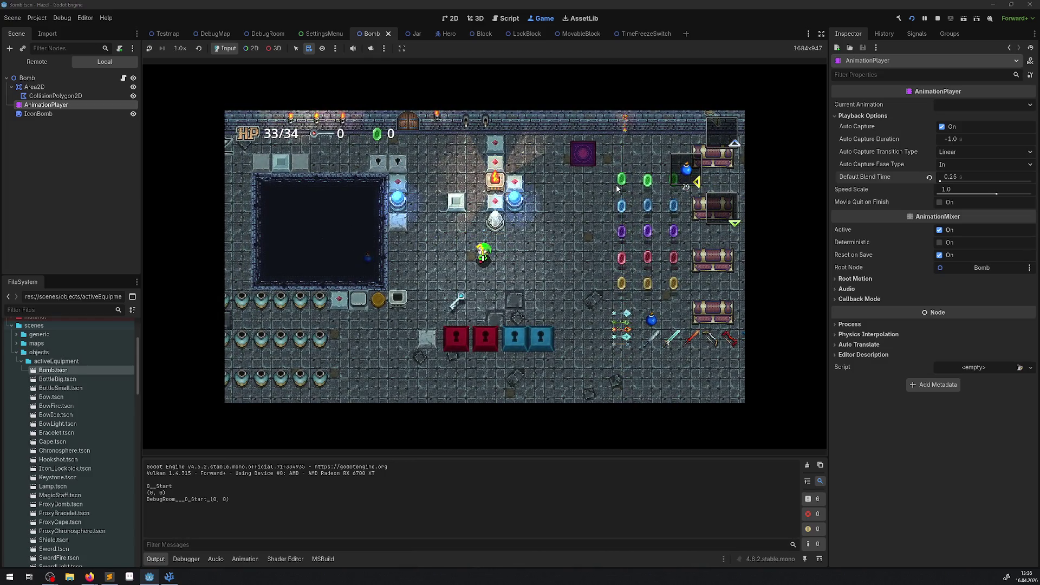
key("x")
key("x")
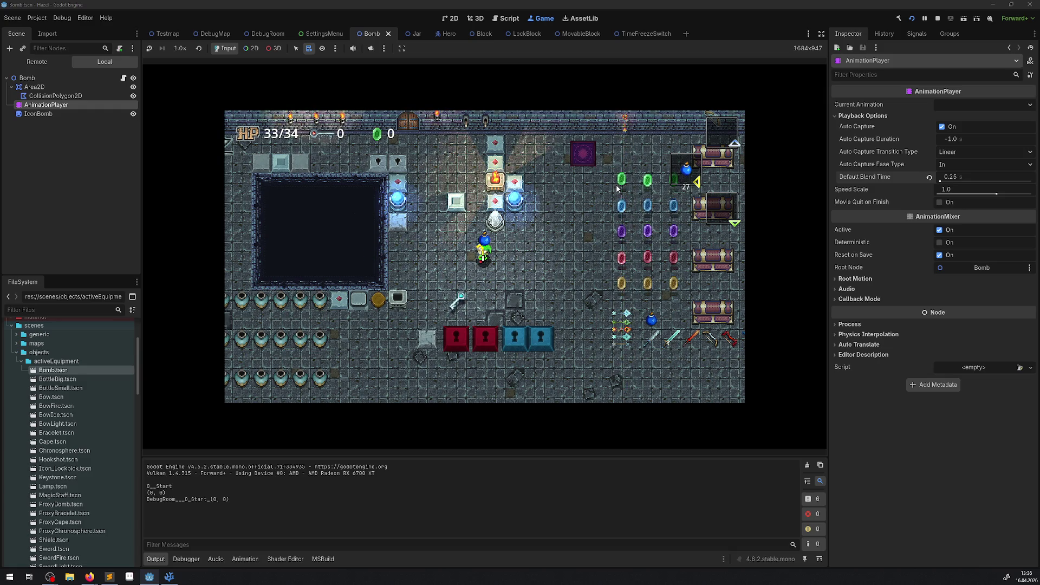
key("x")
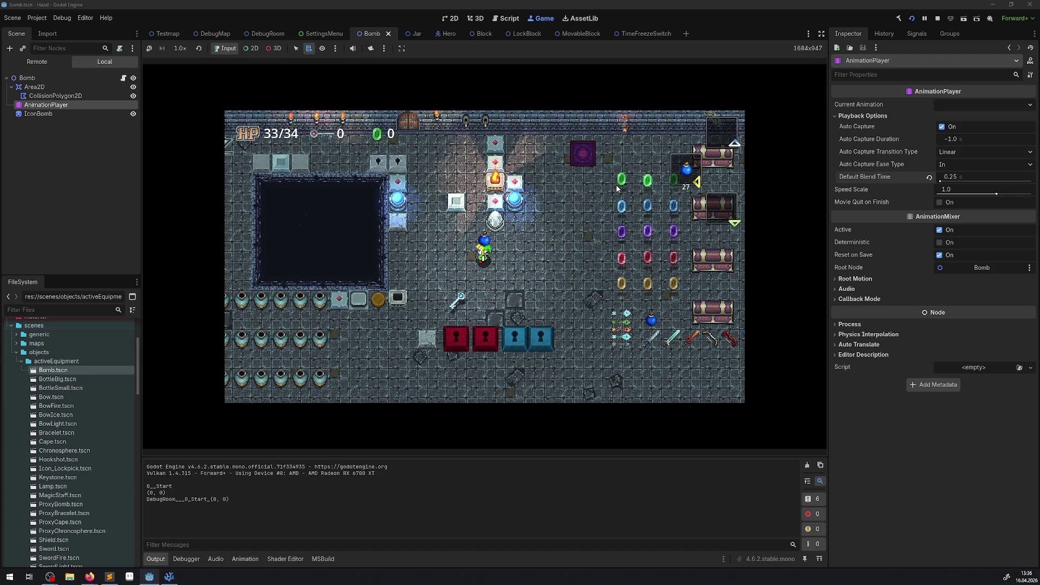
key("x")
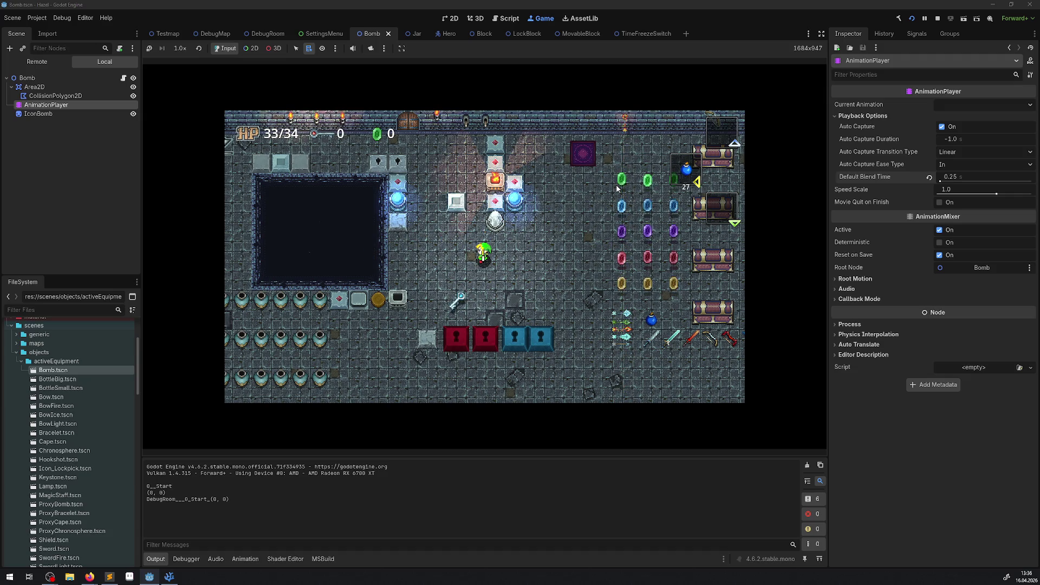
Keep lifting and throwing bombs toward the pit, finally dropping one beside the hero
key("x")
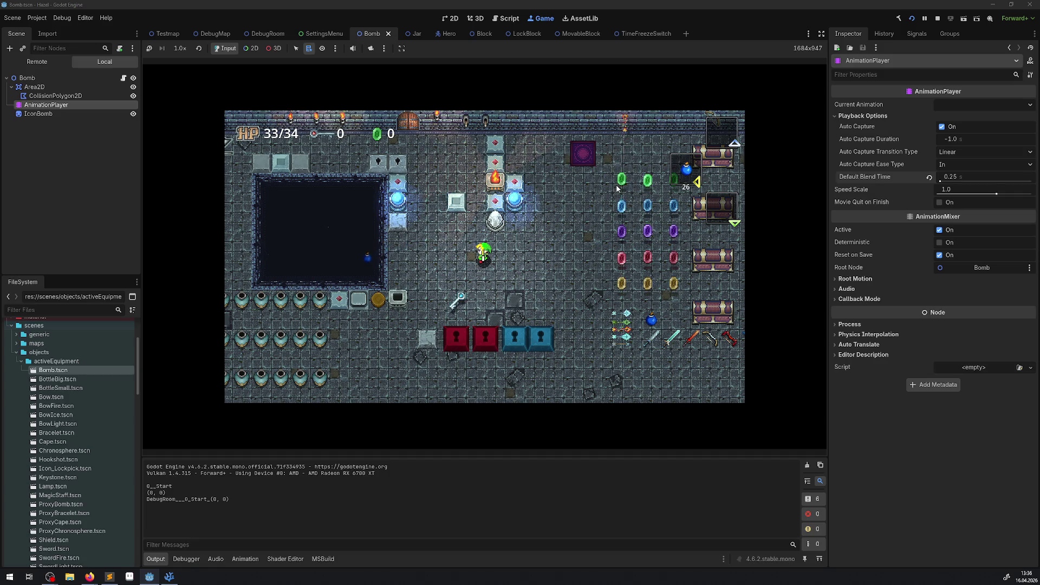
key("x")
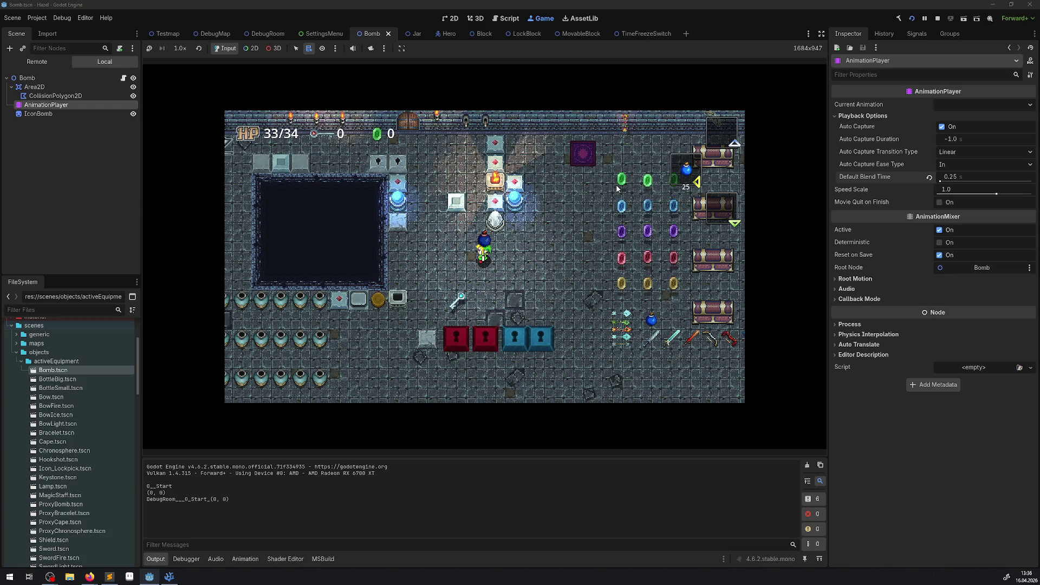
key("x")
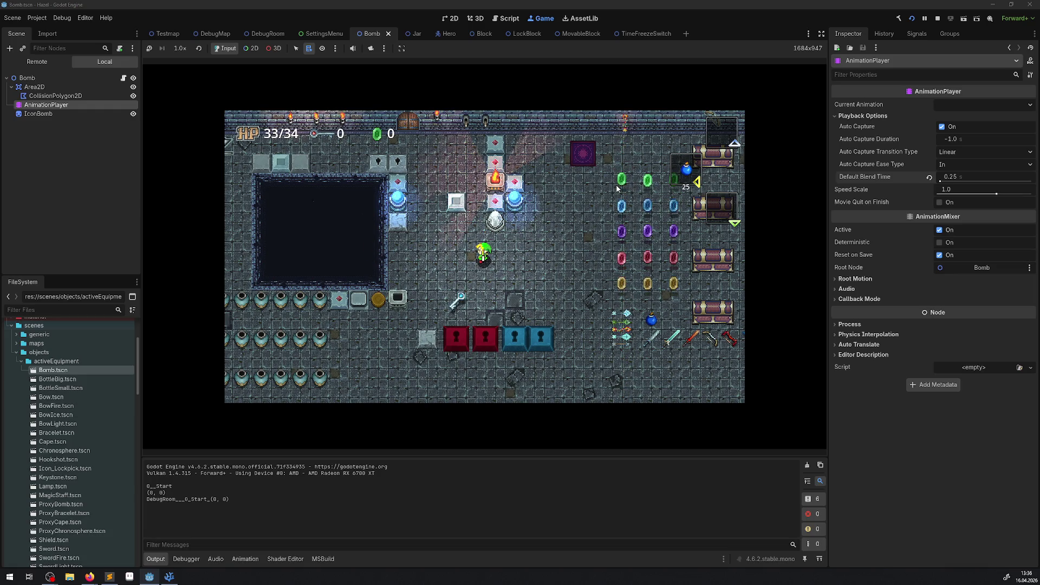
key("x")
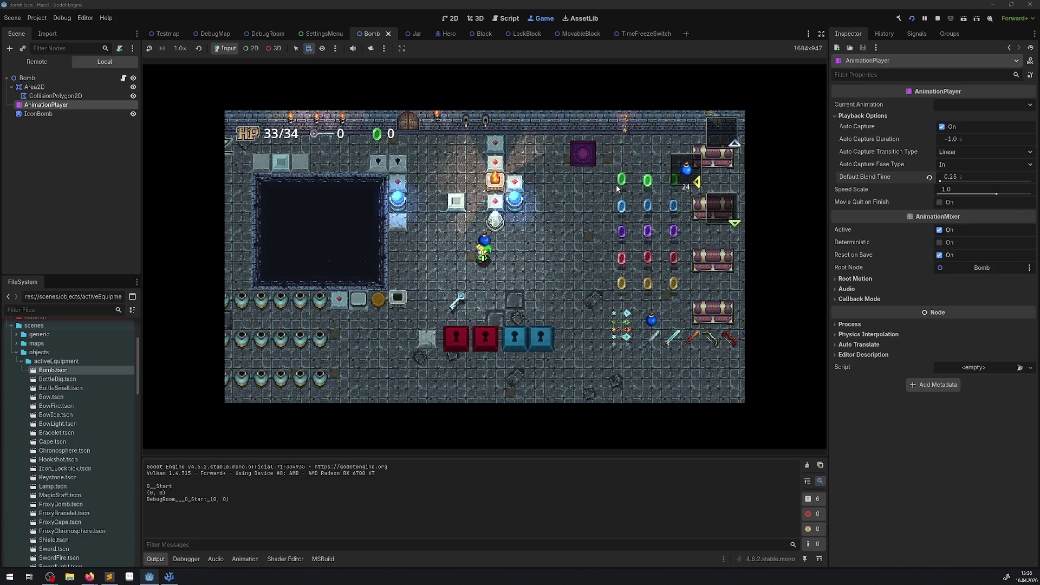
key("x")
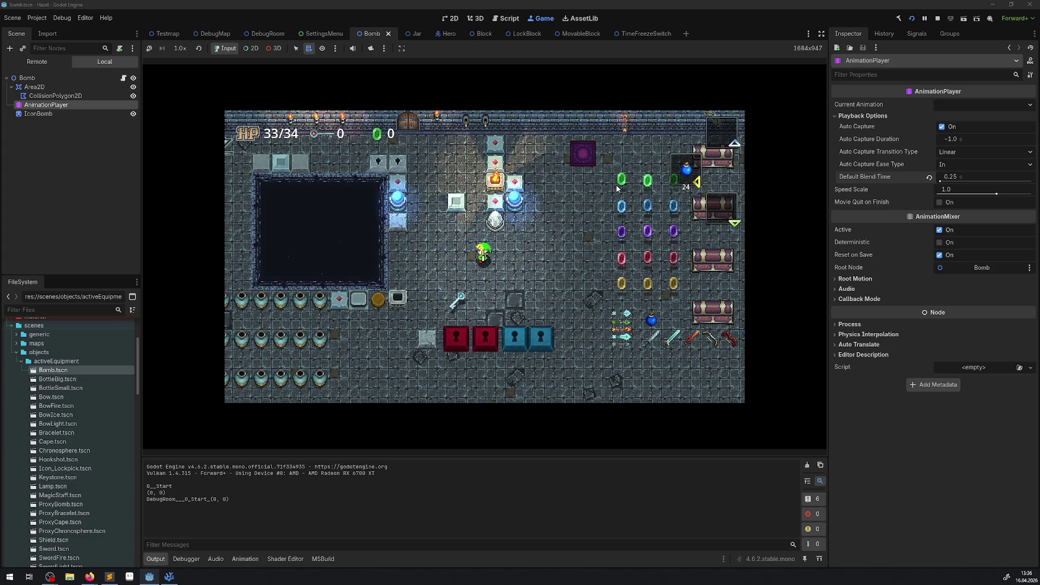
key("x")
key("x")
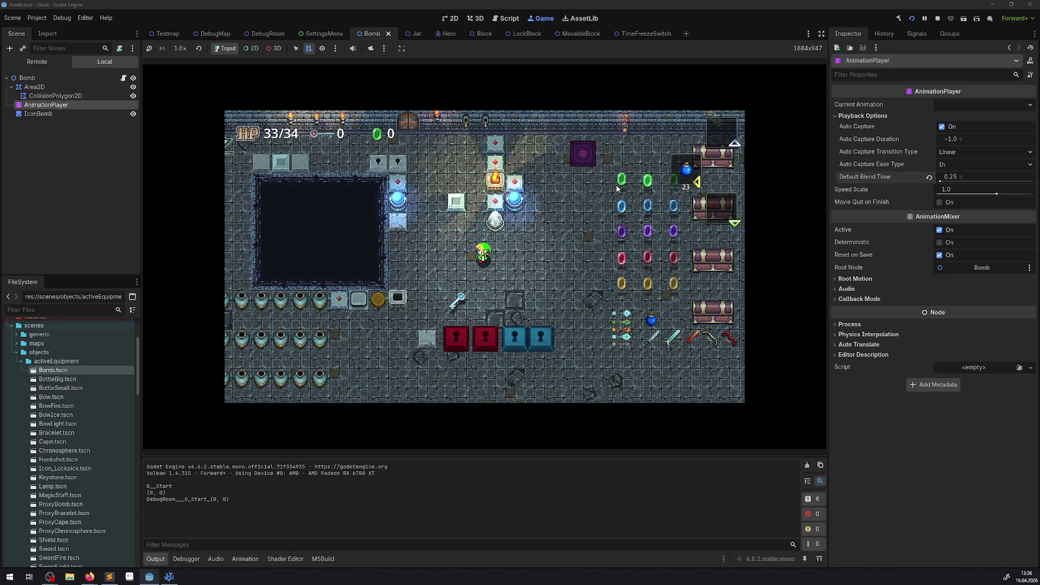
Set the AnimationPlayer's Default Blend Time to 0.1 and save the Bomb scene
left_click(959, 180)
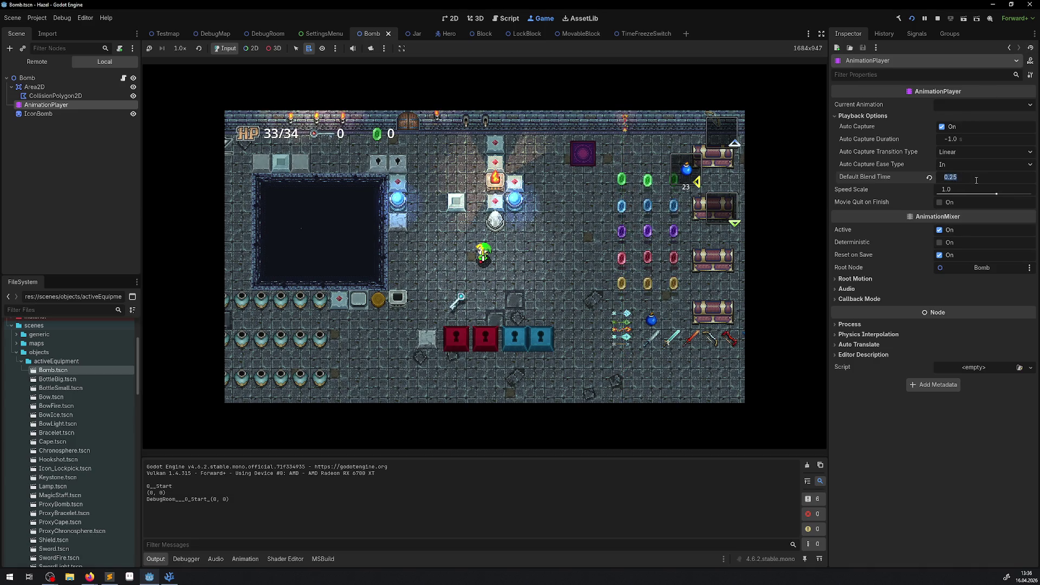
type("13")
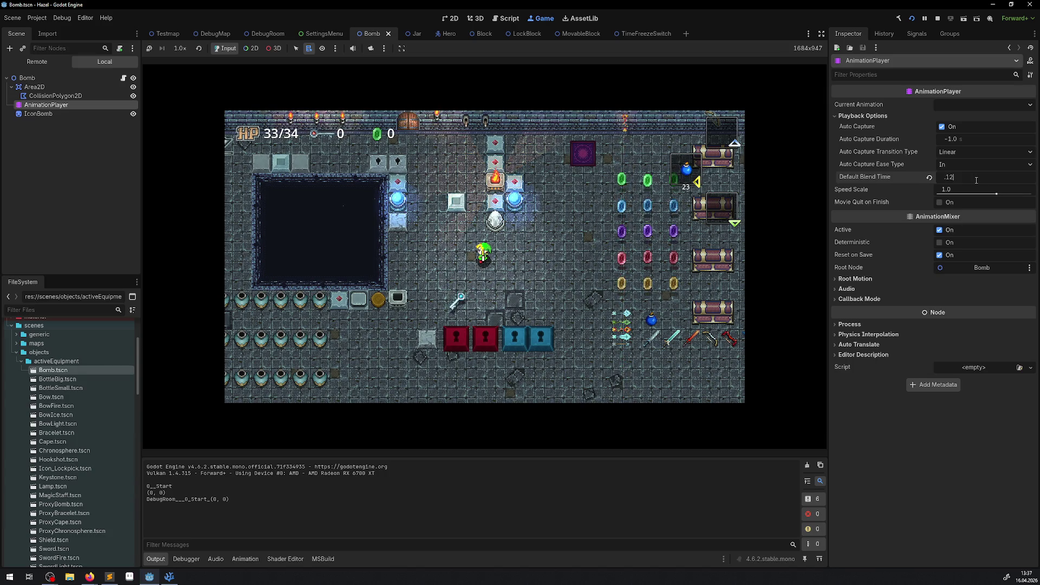
key("Return")
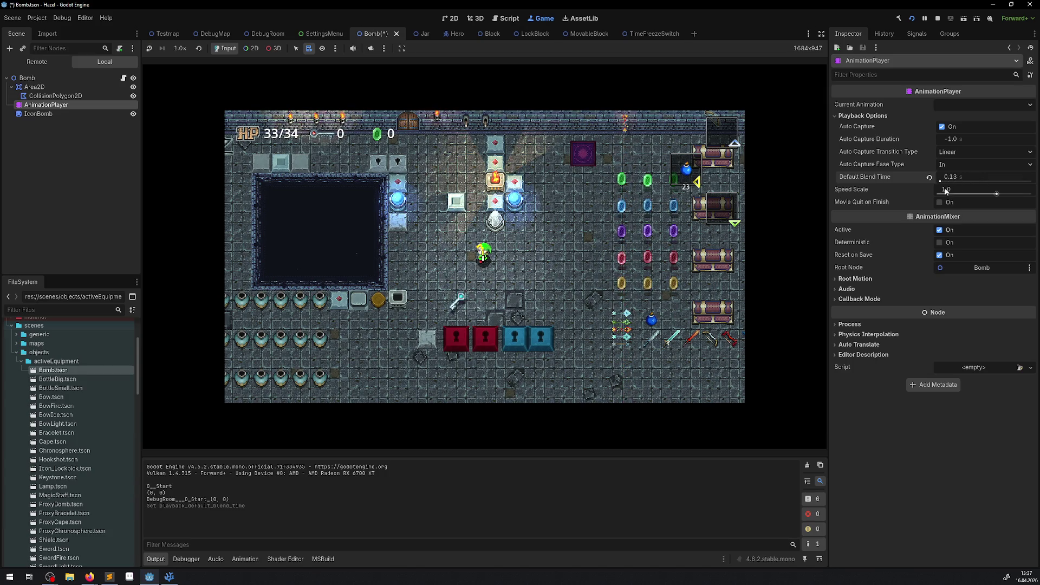
left_click(963, 179)
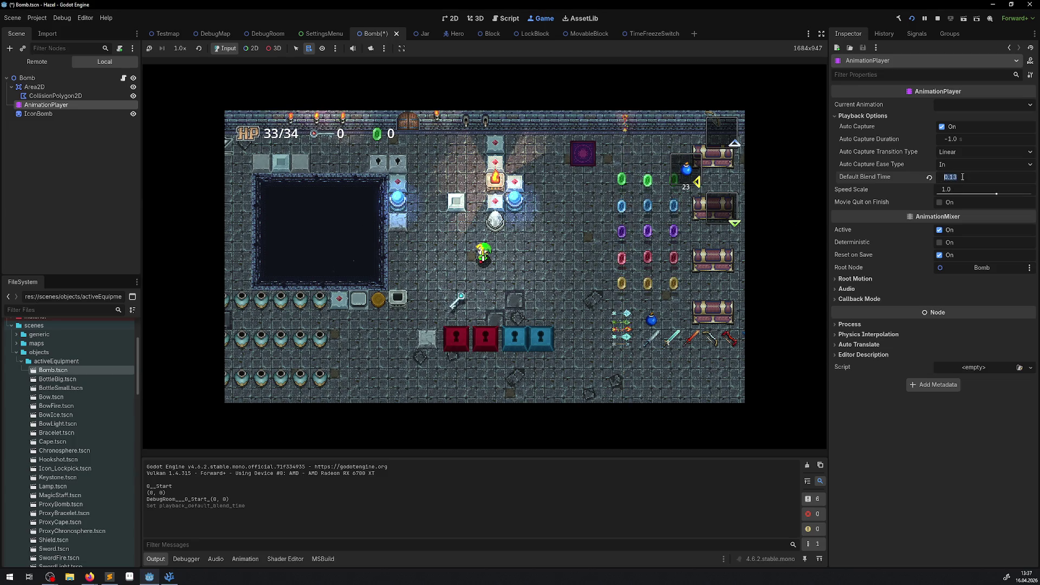
type(".1")
type("0.1")
key("Return")
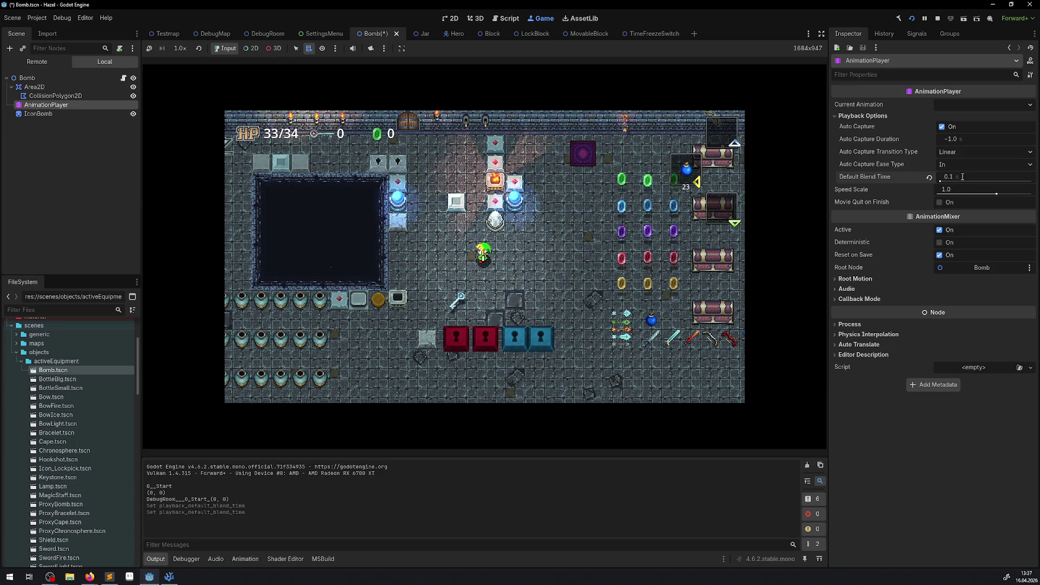
key("ctrl+s")
Test in the running game by dropping, lifting and throwing a bomb into the pit, then stop
left_click(566, 222)
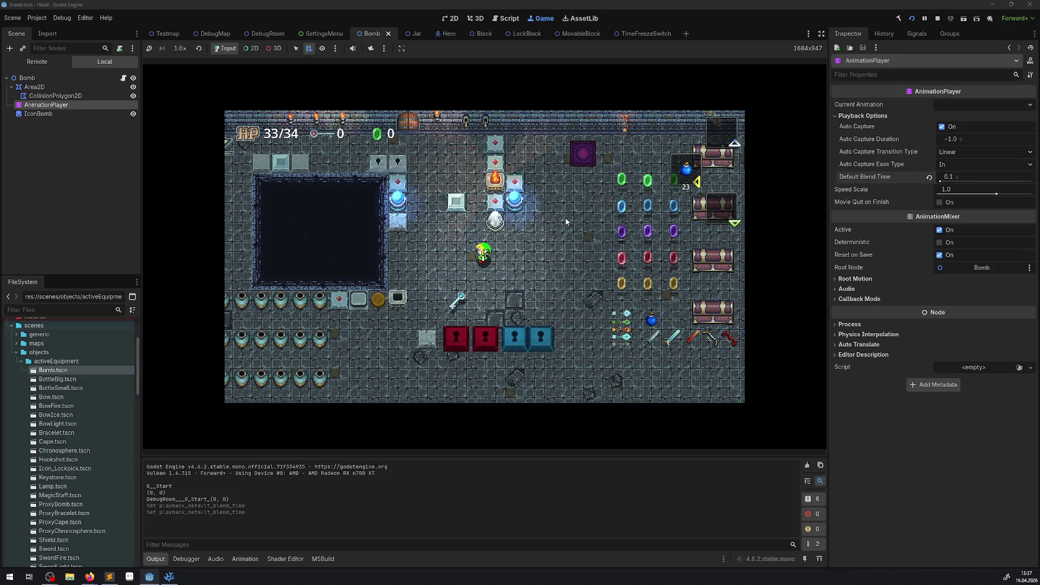
key("space")
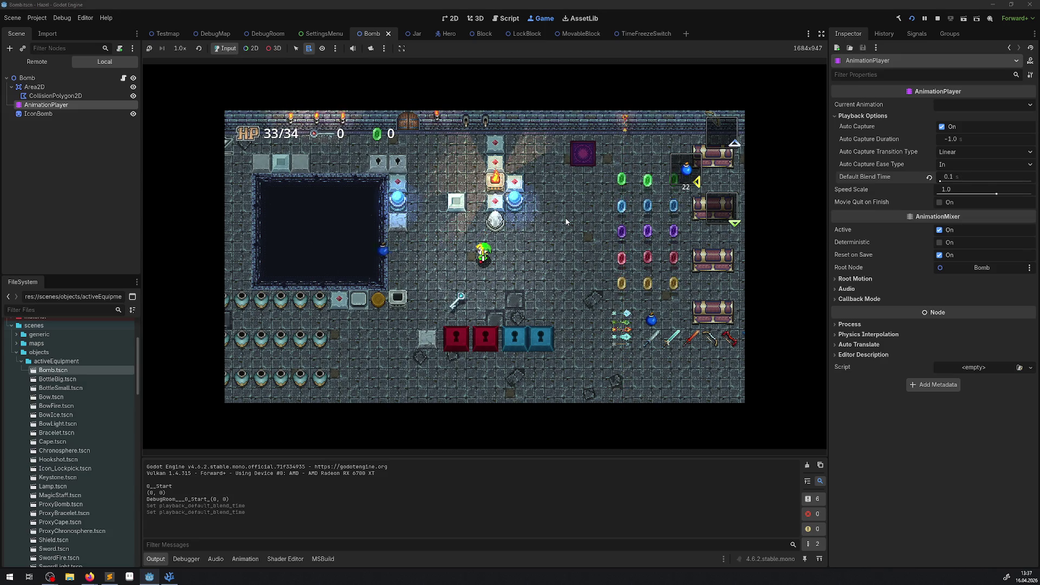
key("space")
key("space")
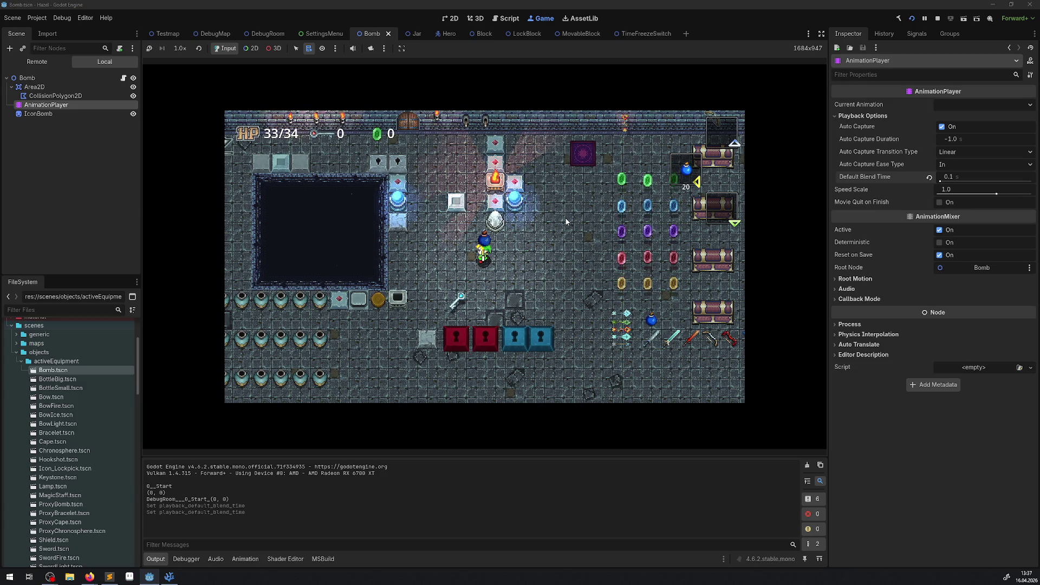
key("space")
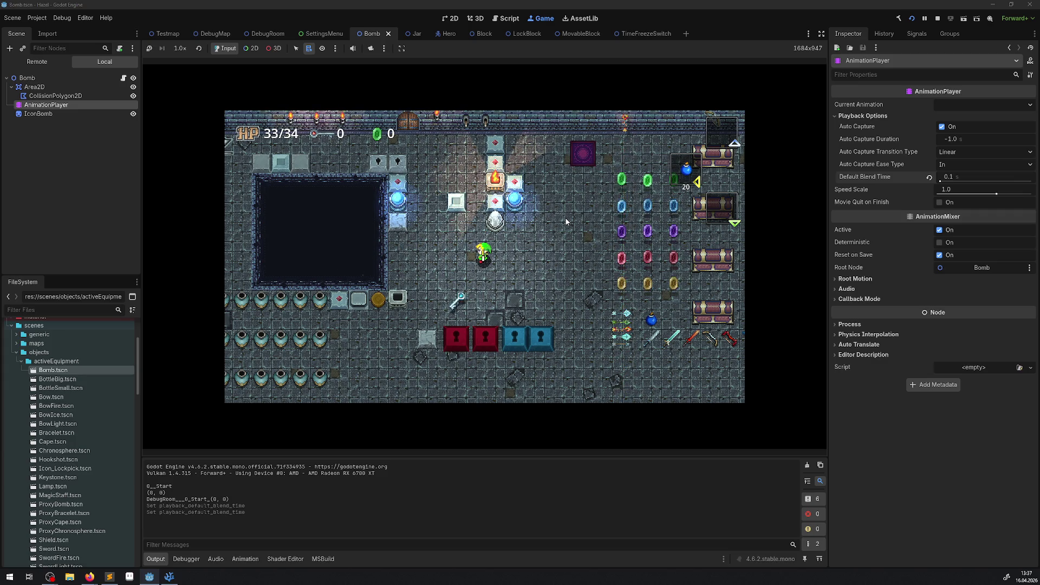
left_click(937, 18)
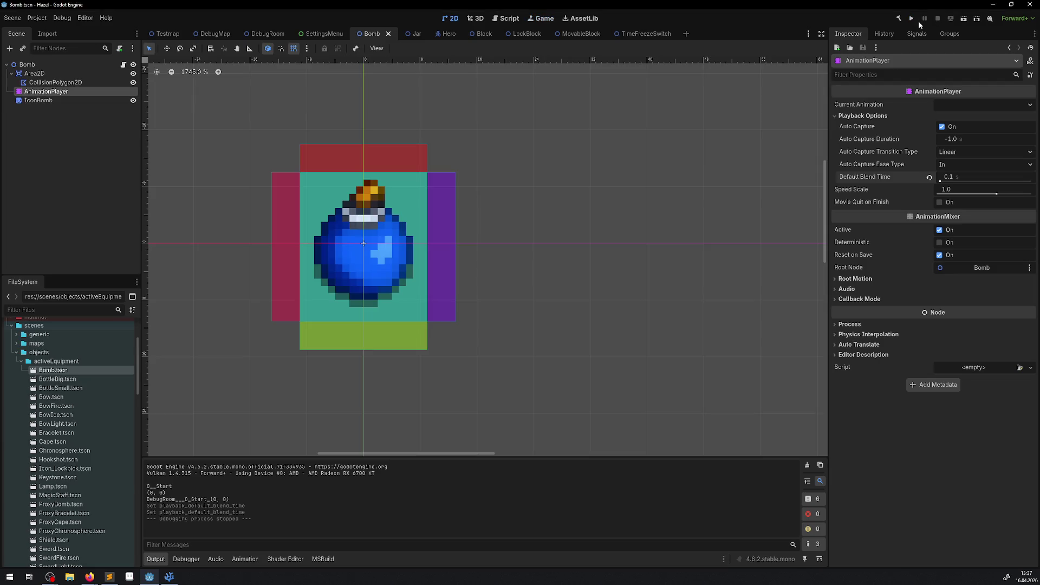
Run the project again, pick up a bomb and throw it to the left
left_click(910, 19)
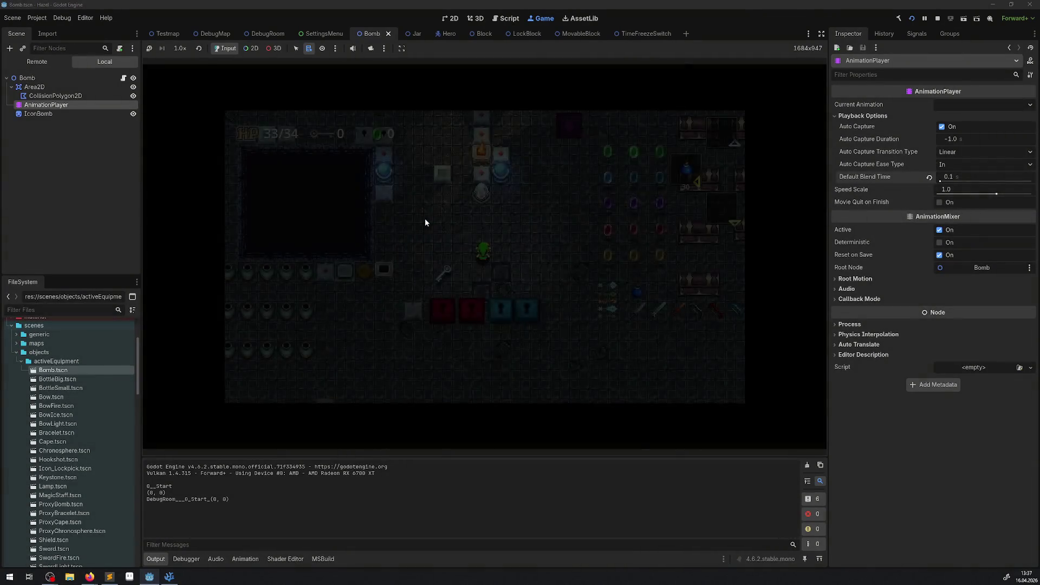
key("x")
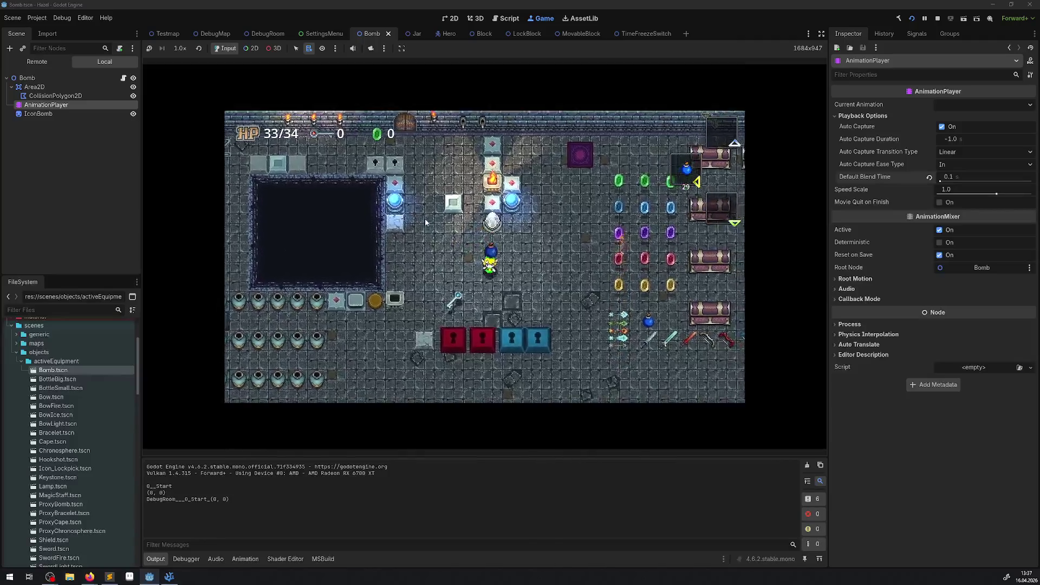
key("Left")
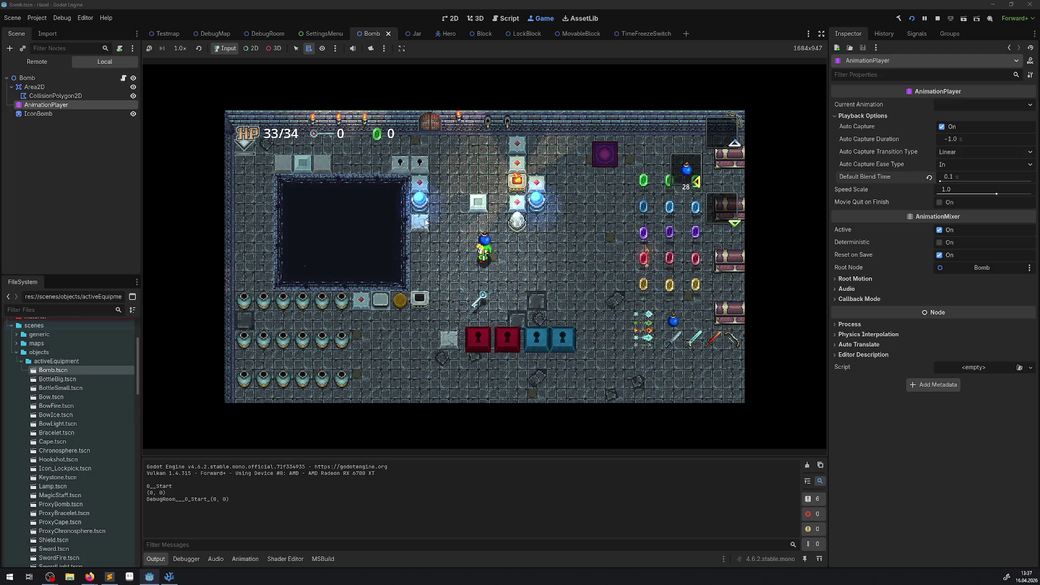
key("space")
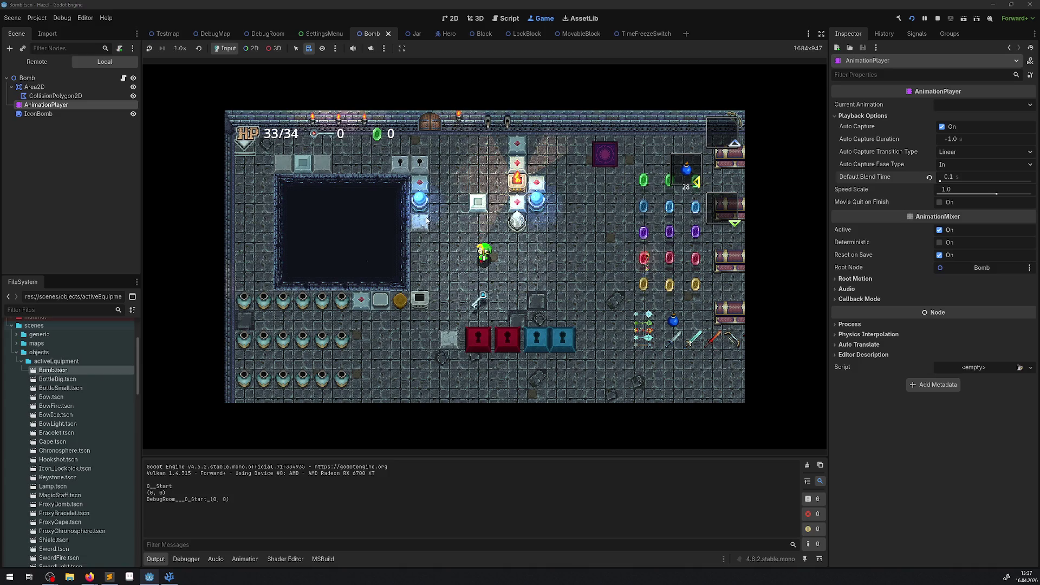
Restore Default Blend Time to 0.25, stop the game, and return to VS Code
left_click(970, 175)
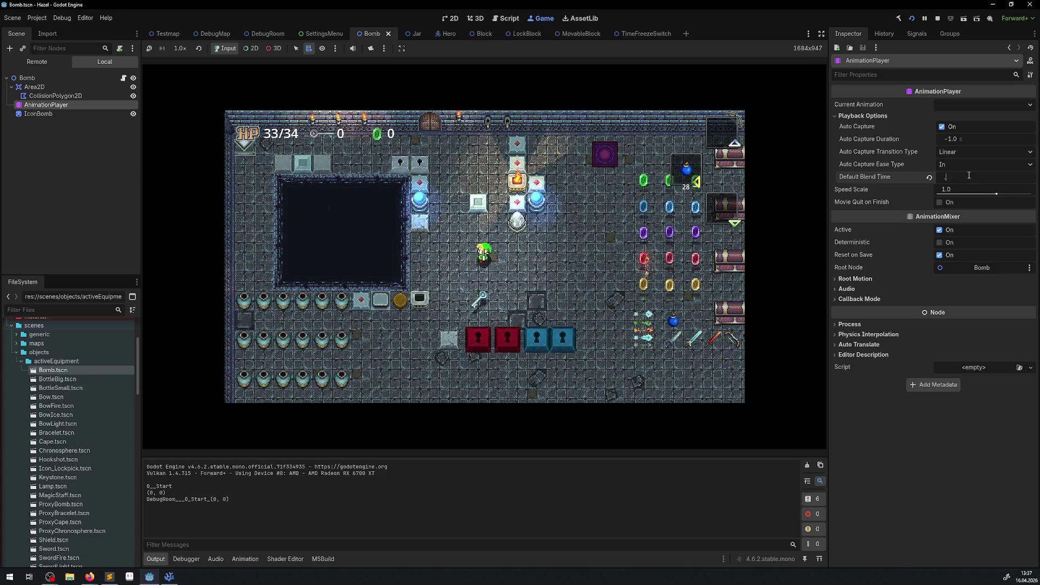
type("0.25")
key("Return")
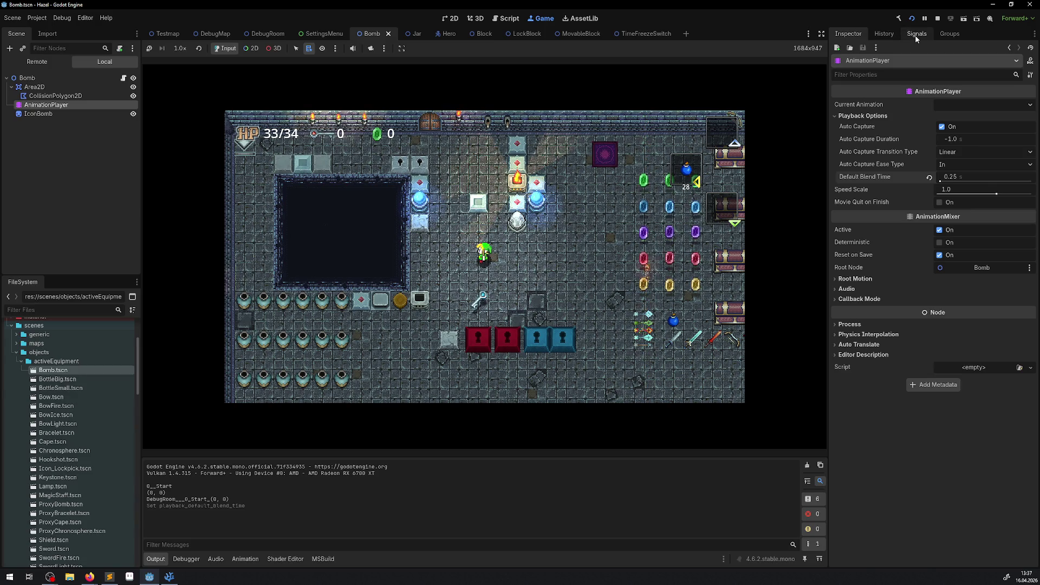
left_click(937, 19)
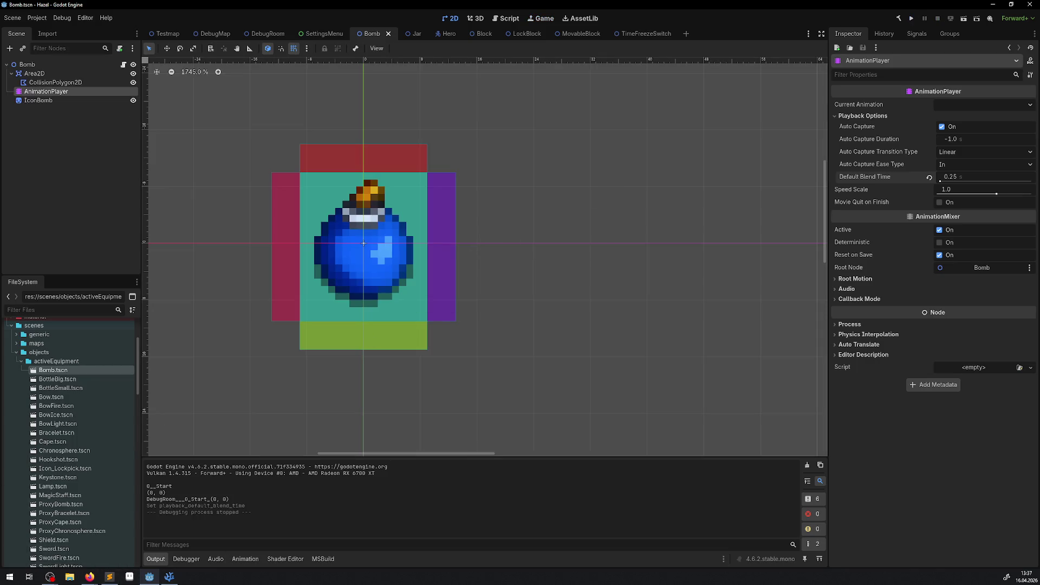
key("alt+Tab")
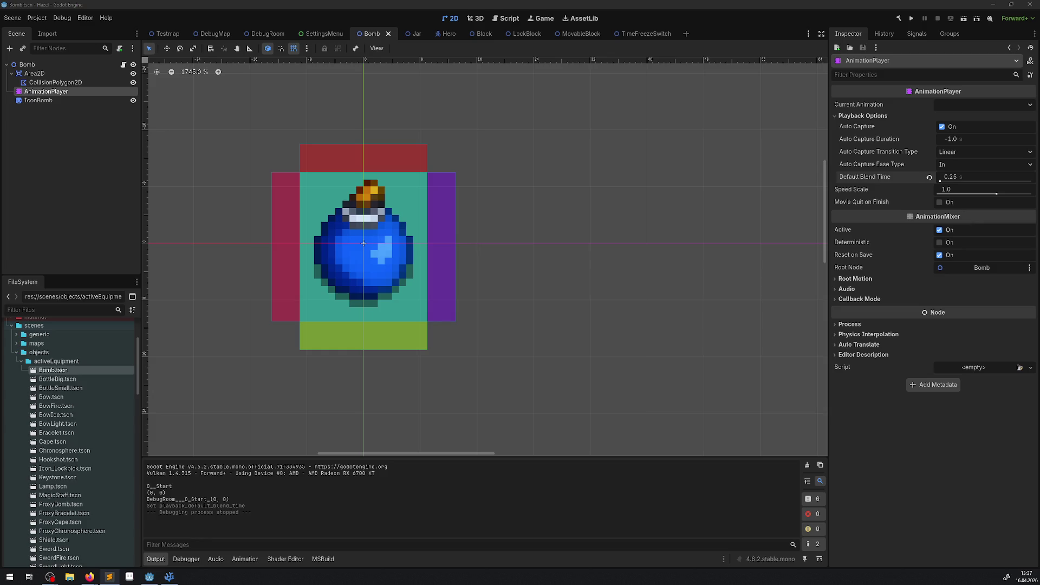
key("alt+Tab")
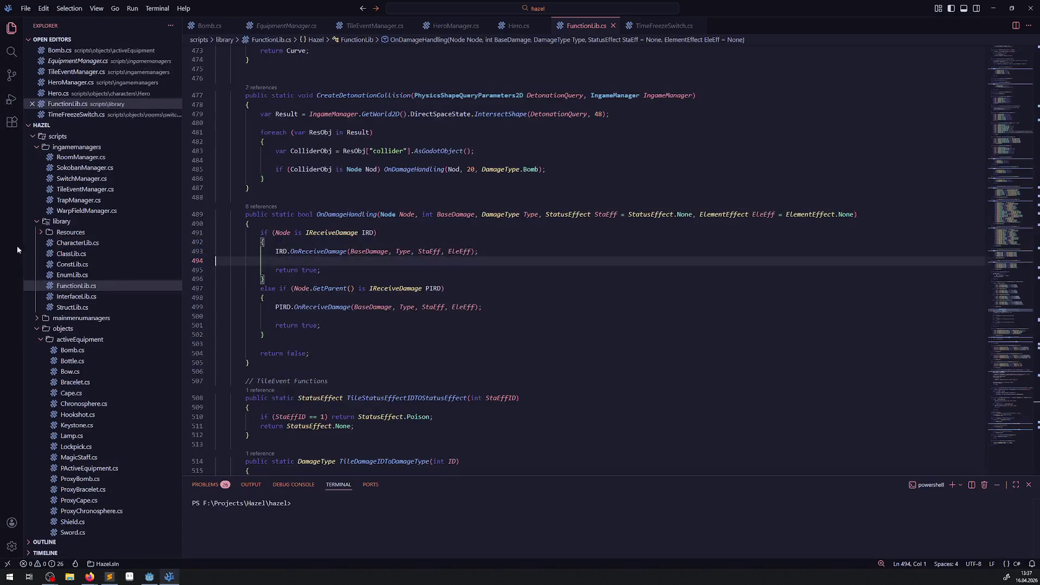
Show Bomb.cs's _PhysicsProcess landing check that disables CollisionPolygon2D unless the tile is Falling
left_click(204, 26)
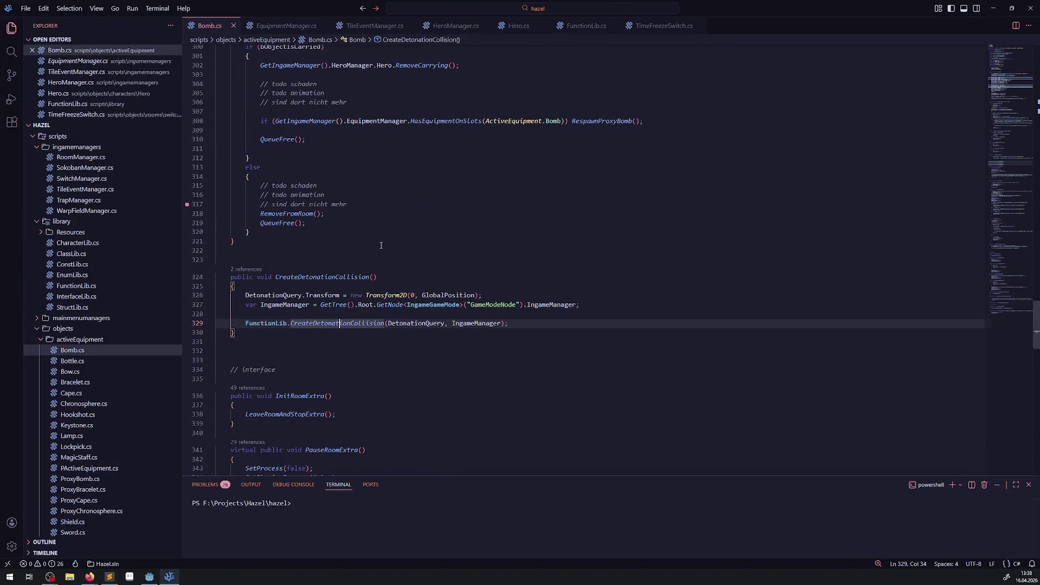
scroll(397, 290, "up", 20)
scroll(398, 290, "up", 8)
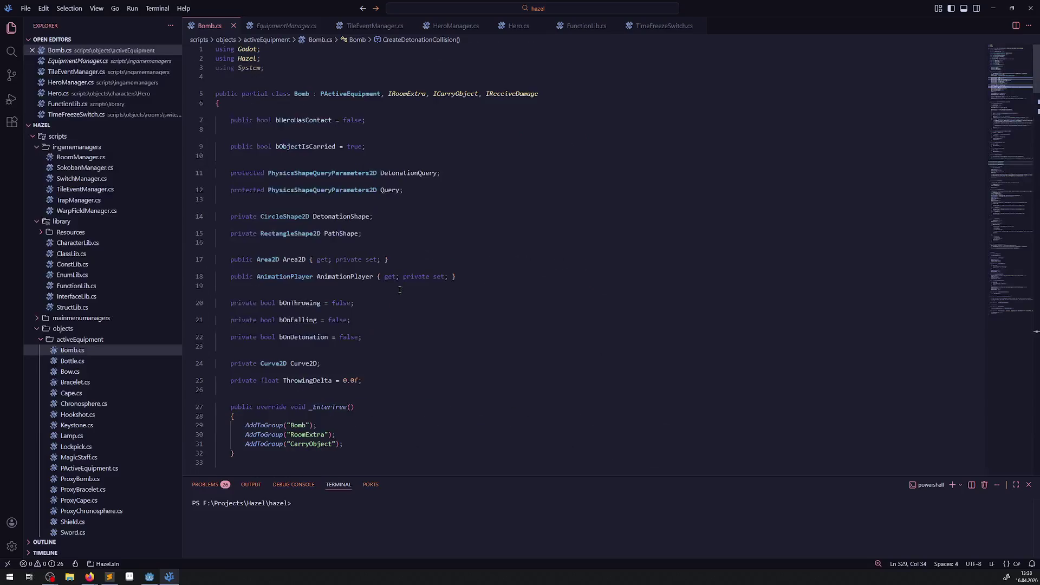
scroll(396, 287, "down", 7)
scroll(400, 277, "down", 4)
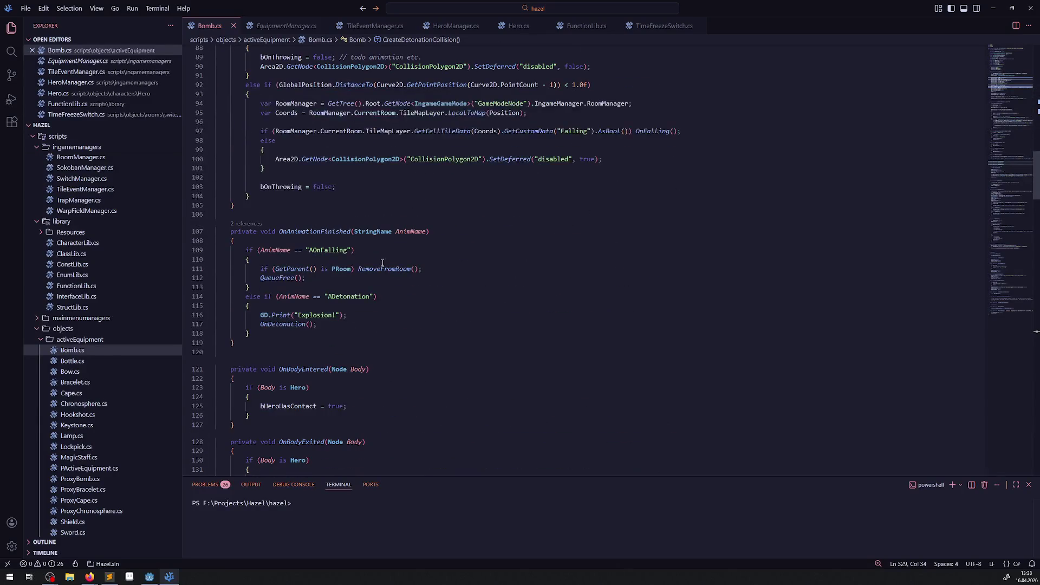
scroll(347, 126, "up", 3)
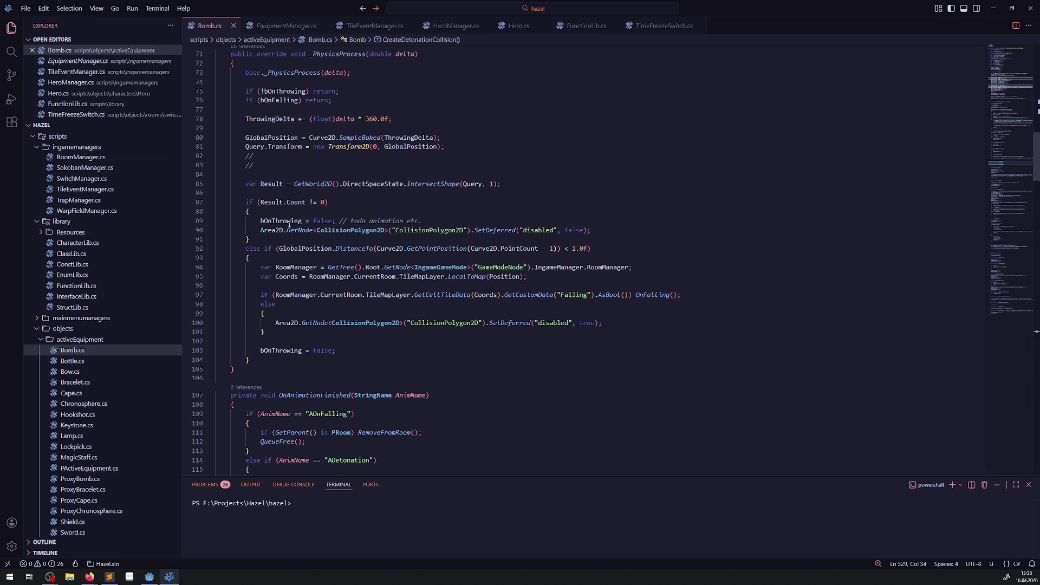
left_click(468, 261)
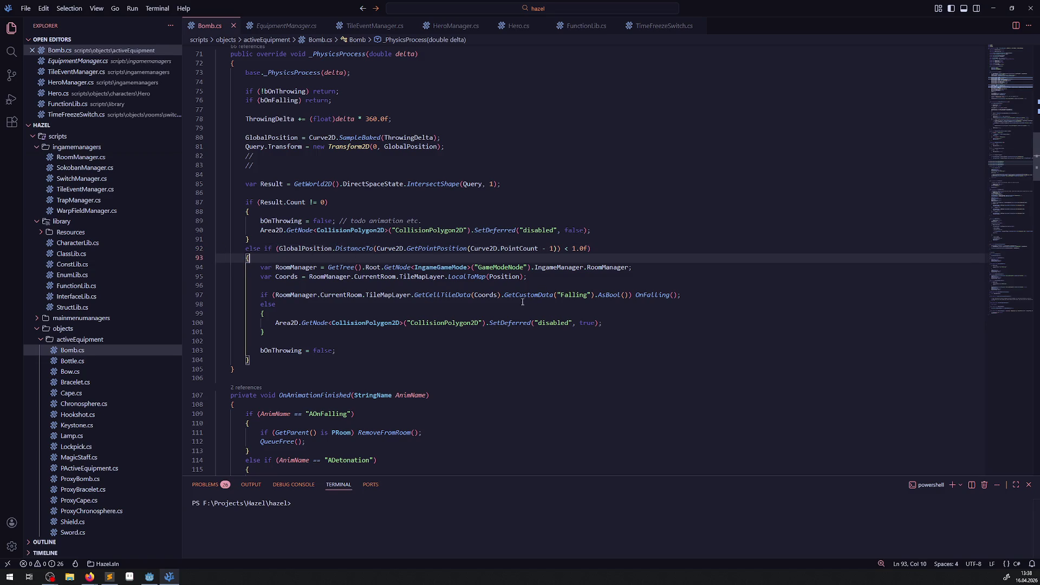
mouse_move(284, 206)
key("alt+Tab")
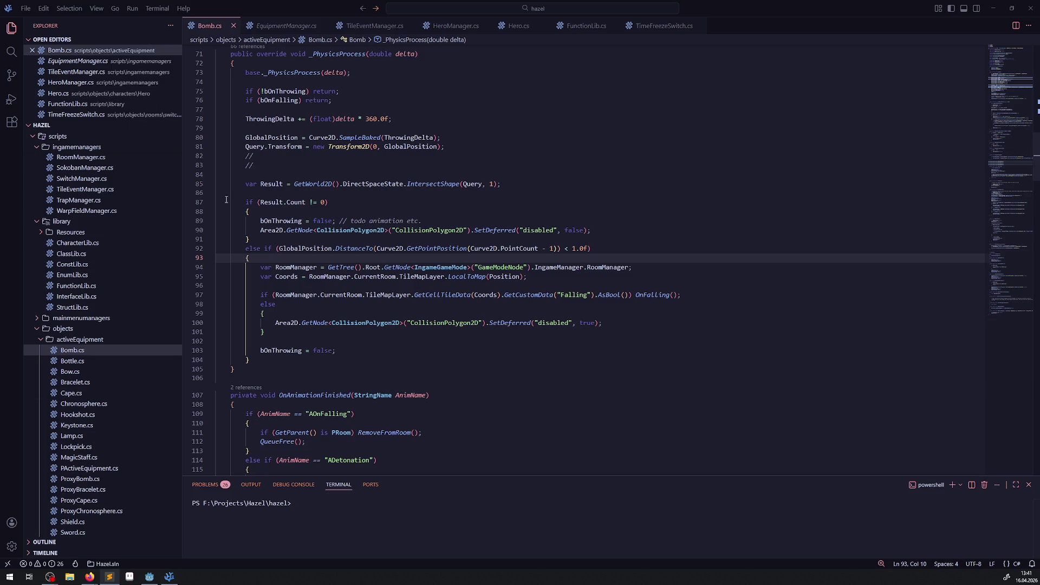
Bring Godot forward, run the project from the DebugRoom scene and walk the hero down-right
mouse_move(158, 576)
left_click(147, 578)
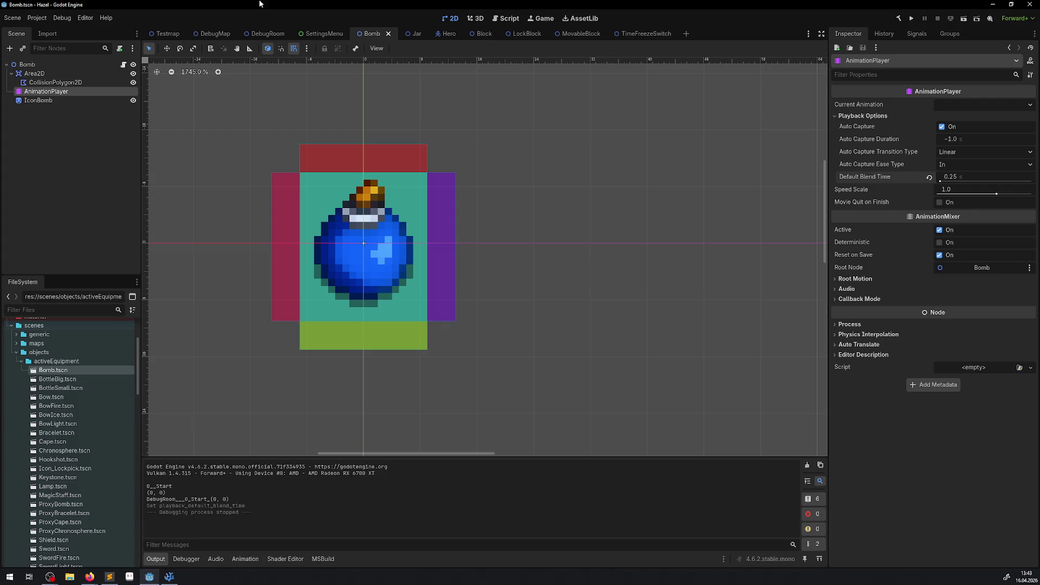
left_click(267, 35)
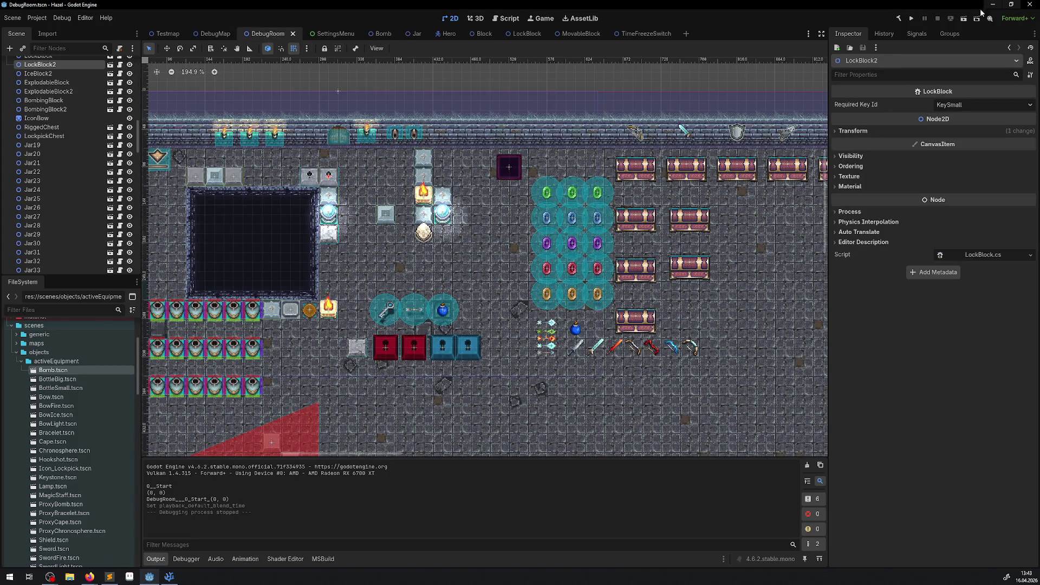
left_click(912, 19)
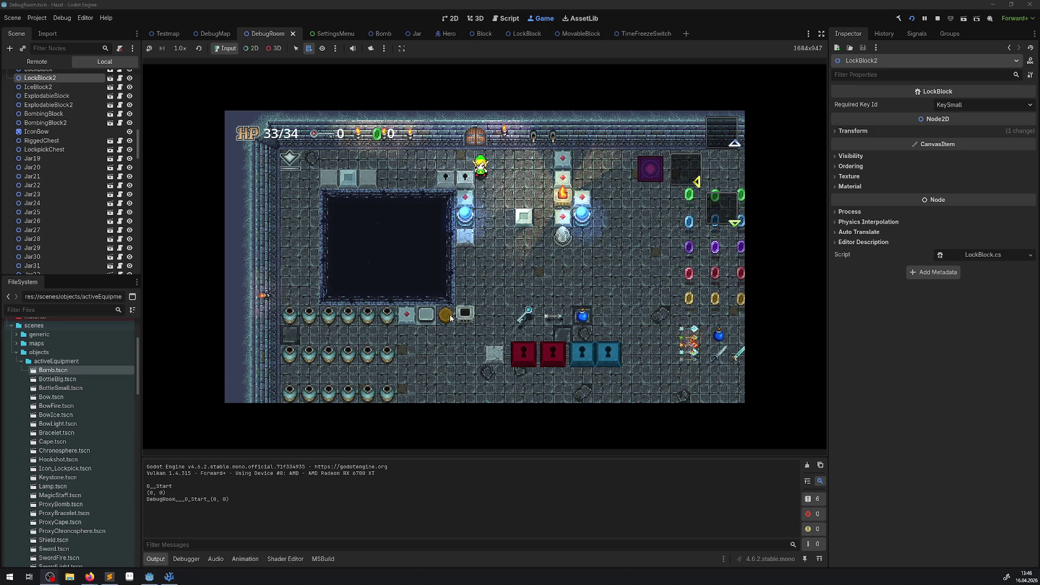
key("Down")
key("Right")
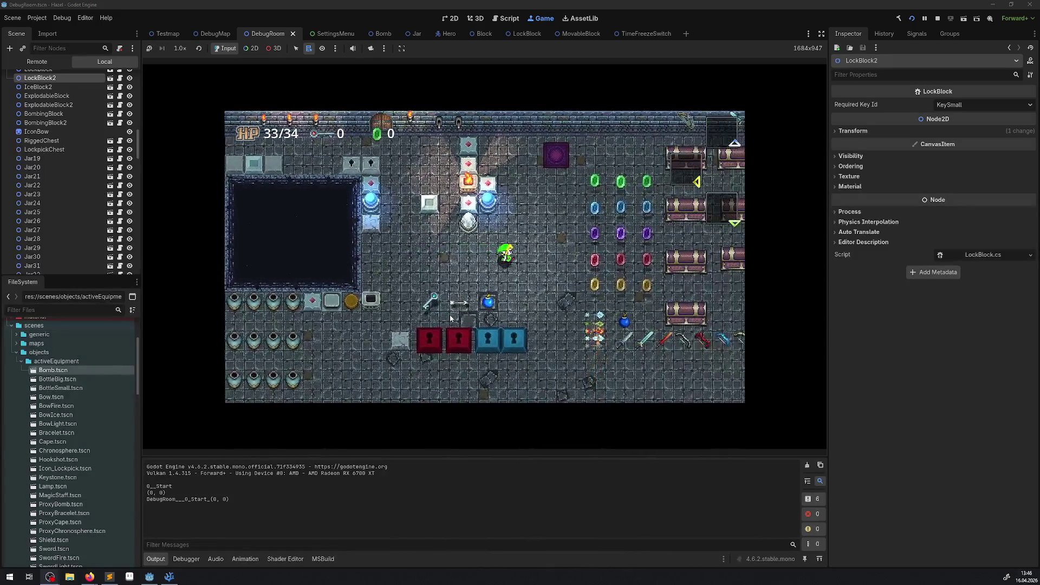
Walk the hero up-right to collect gems, then up-left toward the top wall
key("Up")
key("Right")
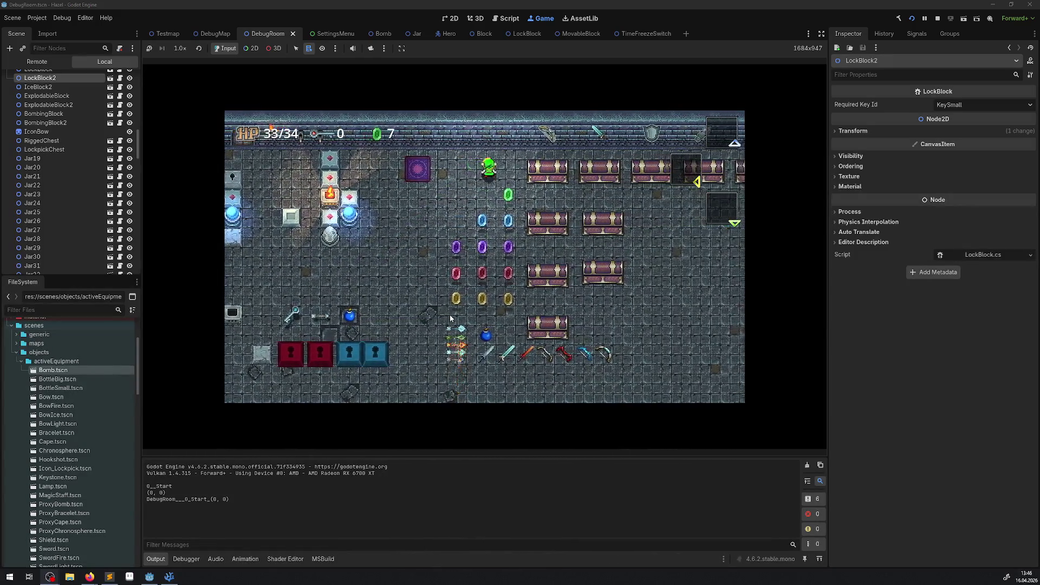
key("Up")
key("Left")
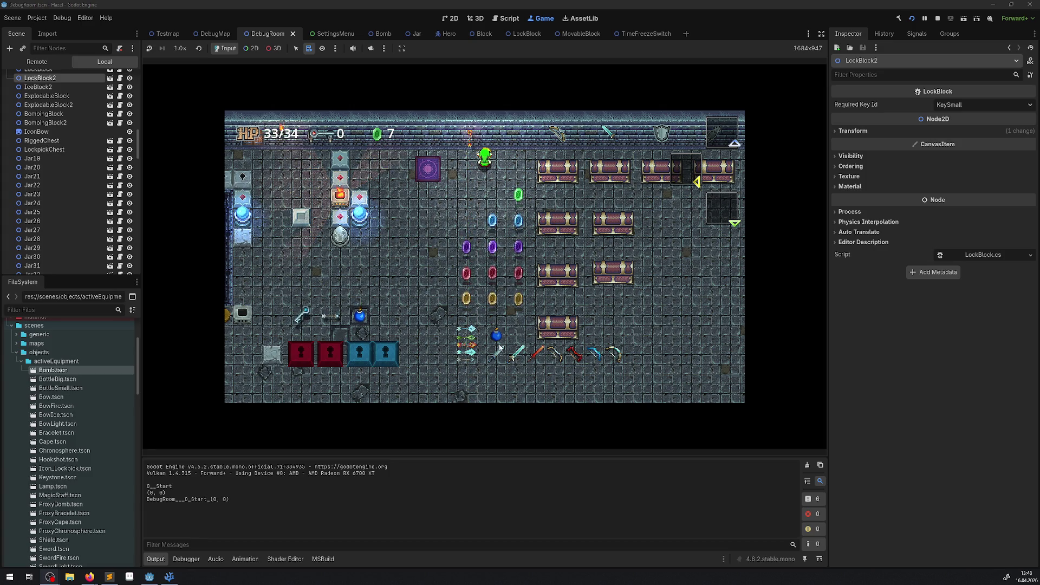
Walk the hero down-left through the room to the block cluster
key("Down")
key("Left")
key("Down")
key("Left")
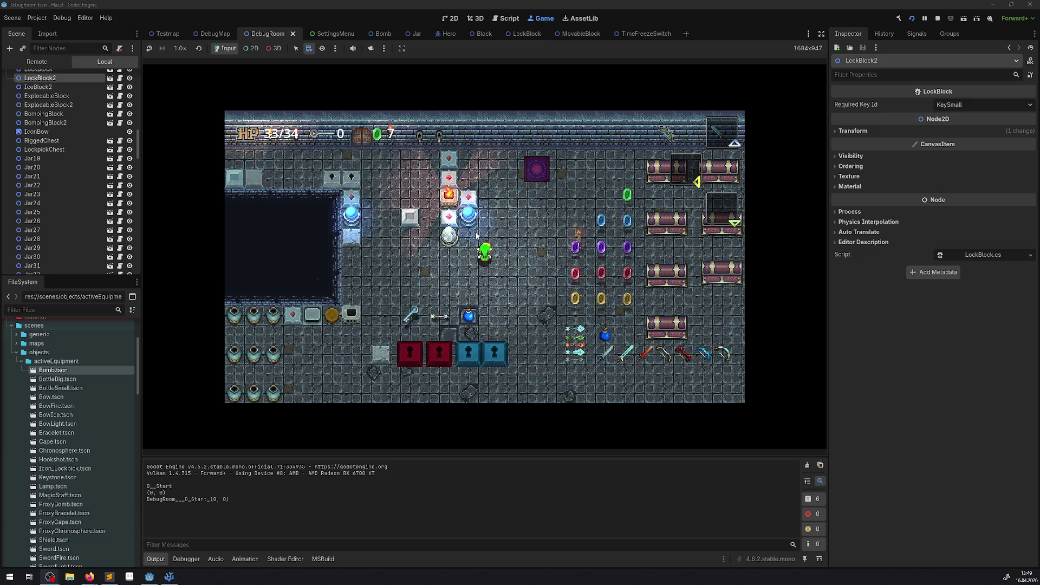
Walk the hero down through the room, back up, then down again
key("Down")
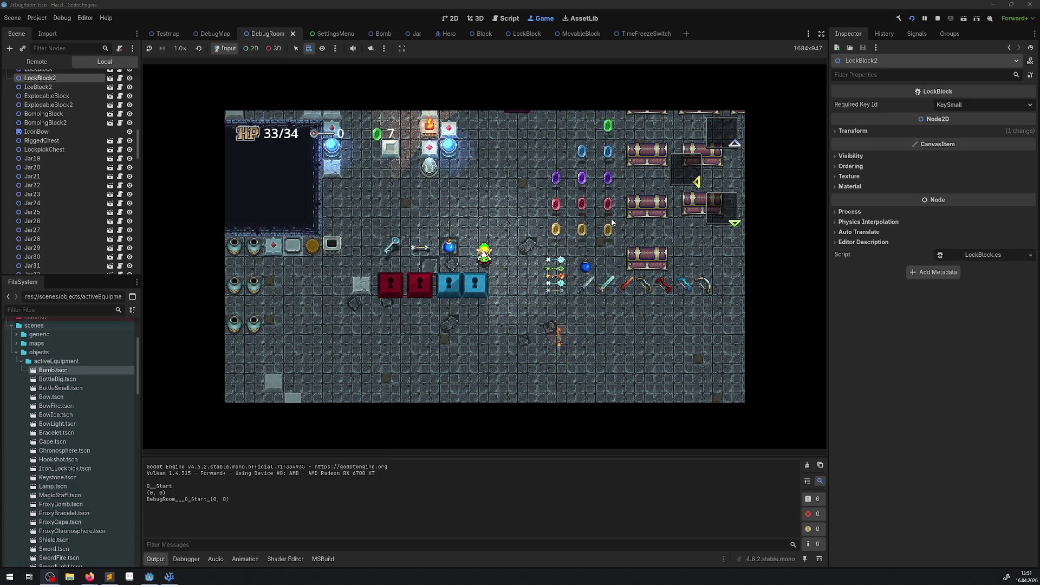
key("Up")
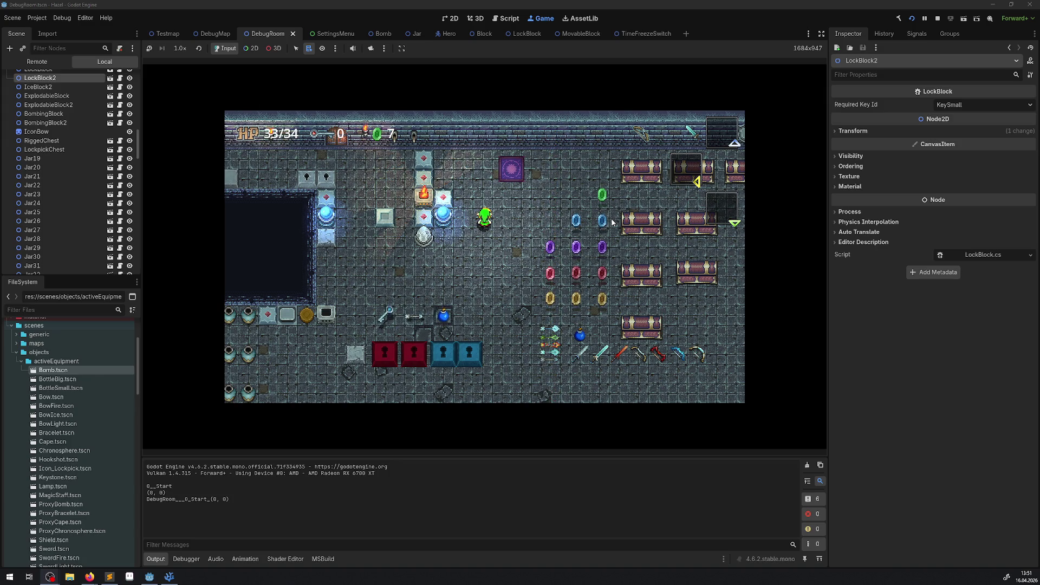
key("Down")
Walk the hero down-right, then stop the running game
key("Right")
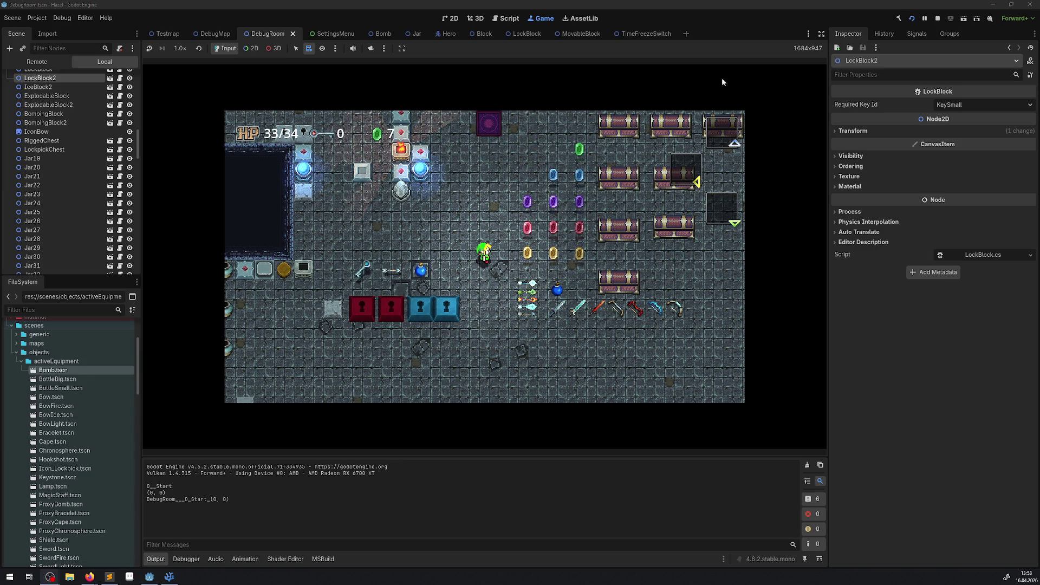
left_click(937, 19)
Select IconBomb in the Bomb scene, inspect the Block scene's LightOccluder2D, then return to Bomb
left_click(381, 34)
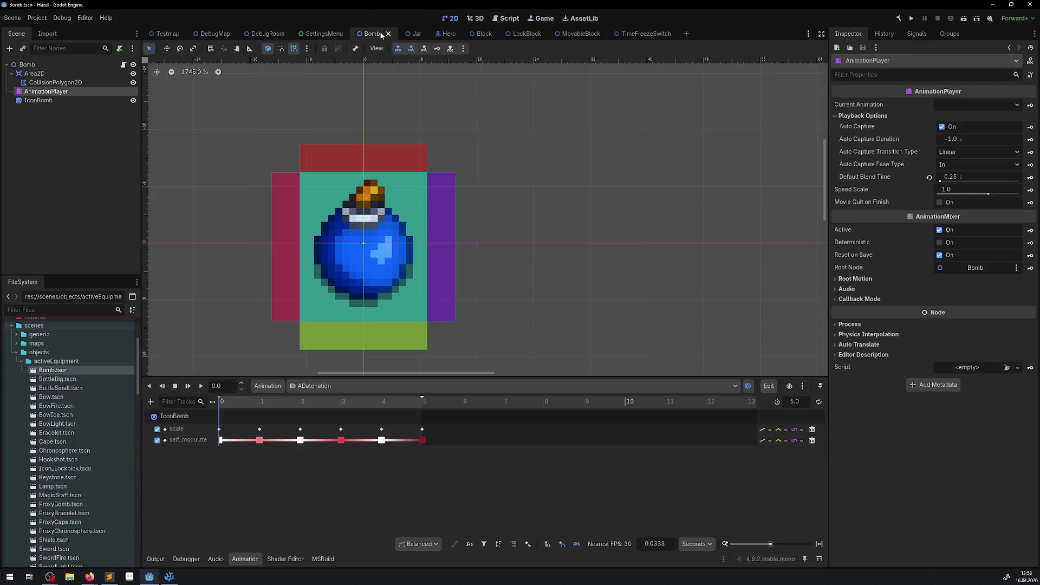
left_click_drag(377, 223, 402, 217)
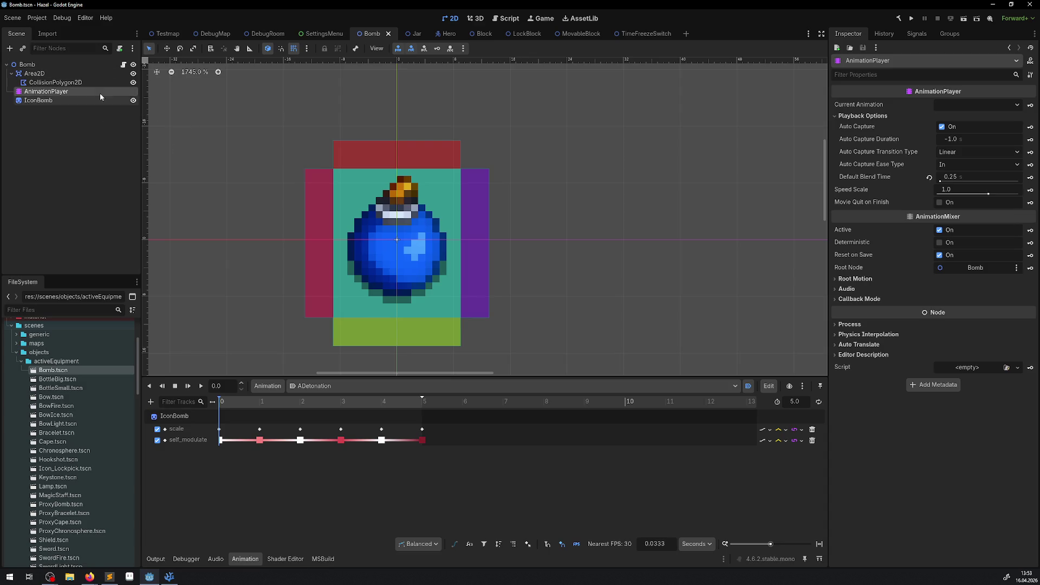
left_click(45, 101)
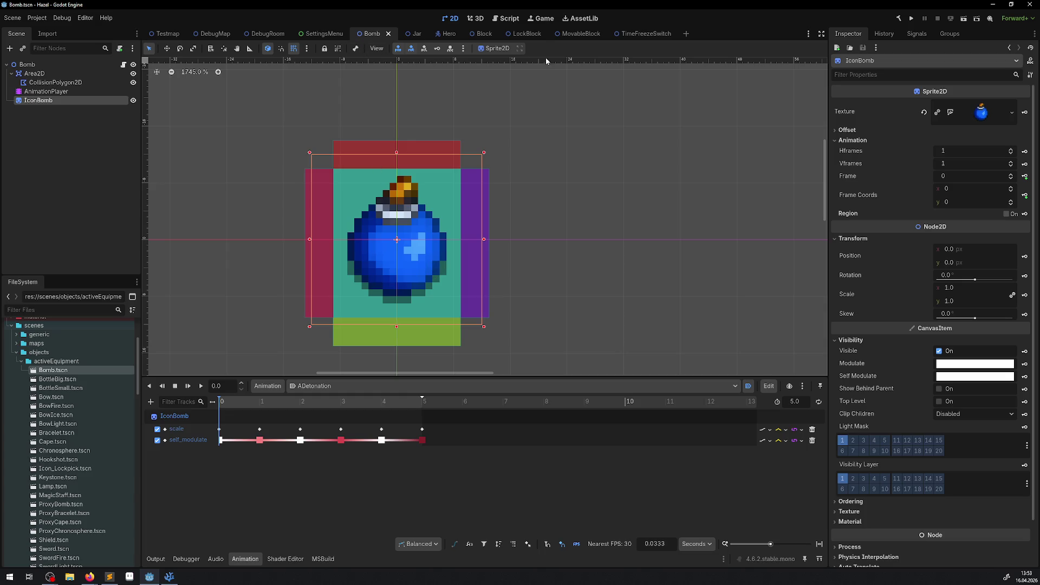
left_click(474, 34)
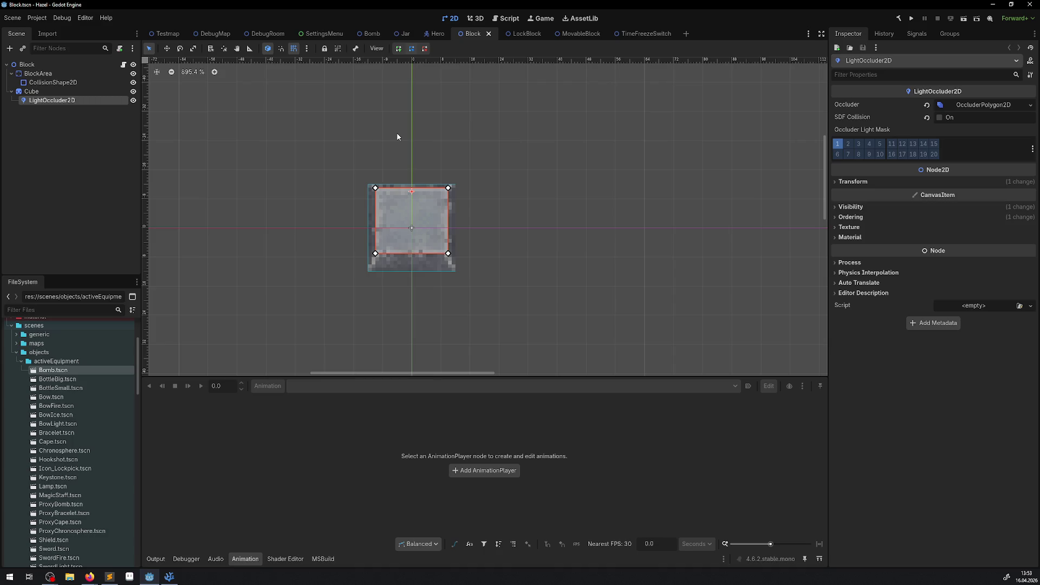
left_click(54, 112)
left_click(54, 99)
left_click(368, 36)
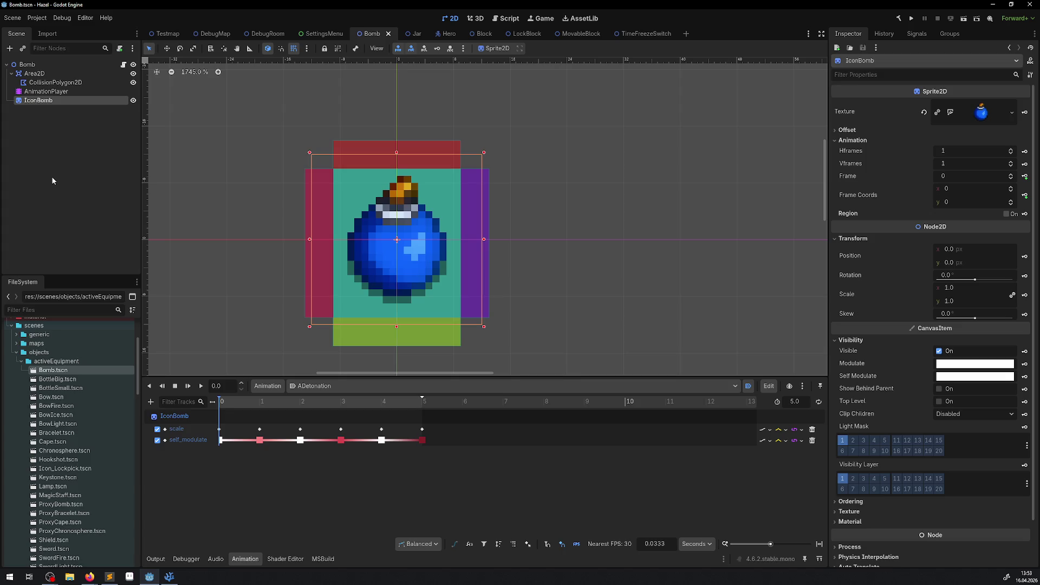
Paste a LightOccluder2D under IconBomb, nudge it down and pull its top-left corner in
key("ctrl+v")
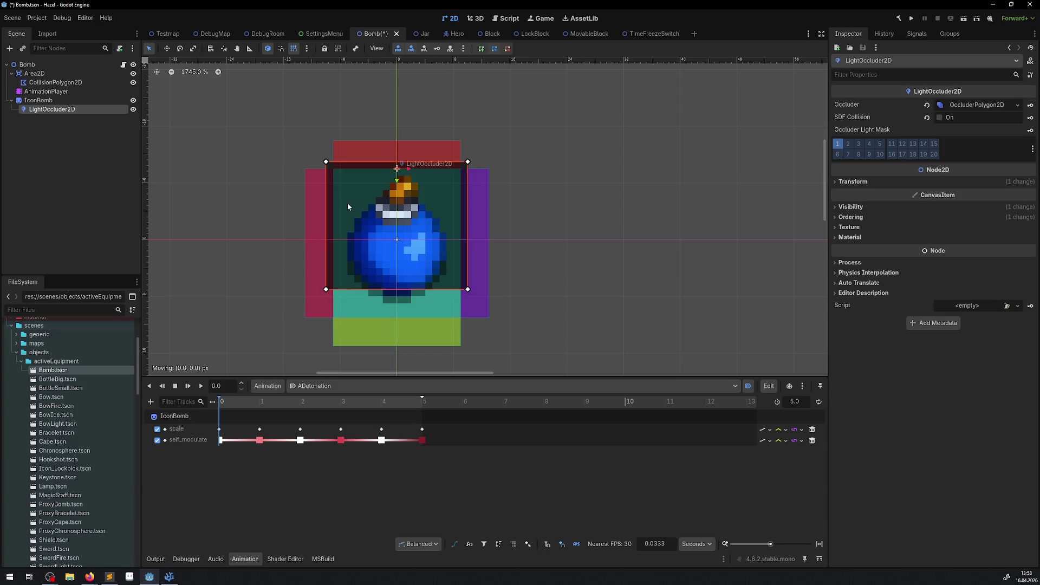
key("Down")
key("Down")
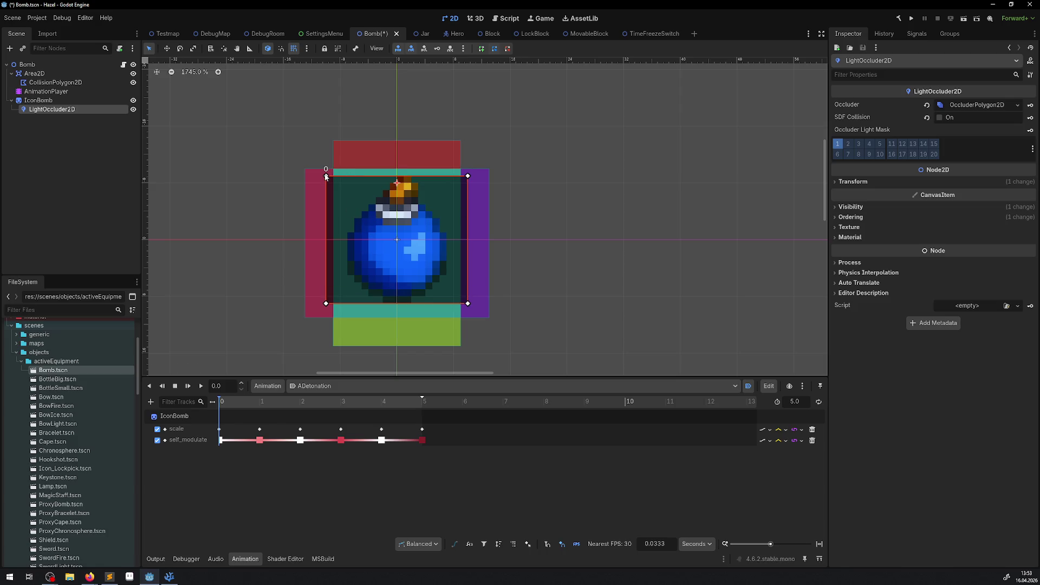
mouse_move(326, 176)
left_mouse_down()
mouse_move(327, 298)
mouse_move(340, 239)
mouse_move(395, 234)
mouse_move(427, 179)
mouse_move(368, 191)
left_mouse_up()
With grid snapping toggled, pull the bottom-left, bottom-right and top-right occluder corners toward the bomb
left_click(294, 48)
scroll(367, 288, "up", 2)
left_click_drag(308, 314, 372, 273)
mouse_move(515, 311)
left_mouse_down()
mouse_move(440, 273)
mouse_move(452, 274)
left_mouse_up()
mouse_move(514, 124)
left_mouse_down()
mouse_move(497, 128)
mouse_move(443, 190)
mouse_move(453, 190)
mouse_move(410, 155)
left_mouse_up()
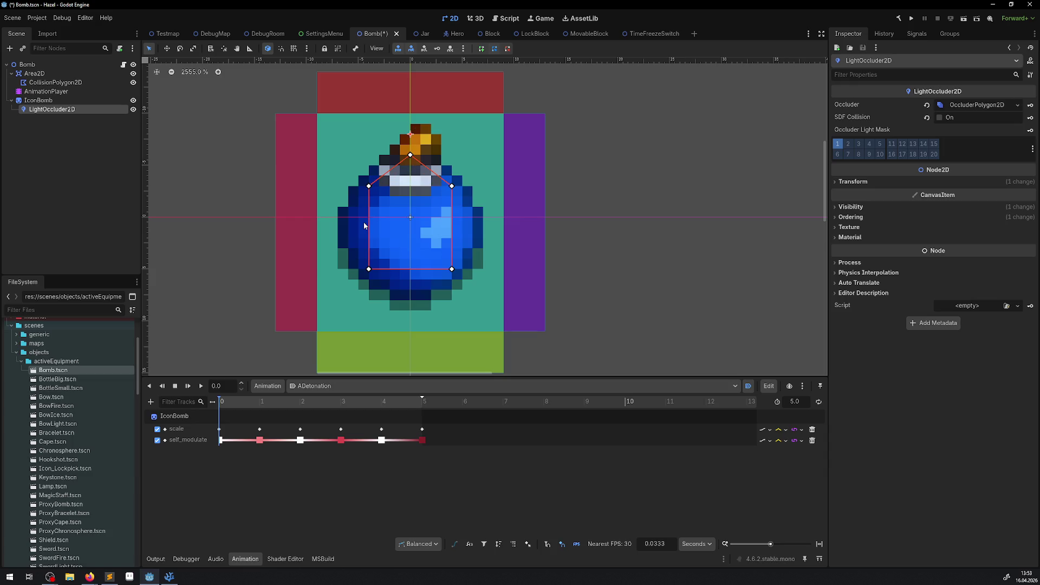
Add occluder points on the bomb's left, bottom and right sides, then save the Bomb scene
left_click_drag(369, 224, 348, 227)
left_click_drag(411, 269, 410, 289)
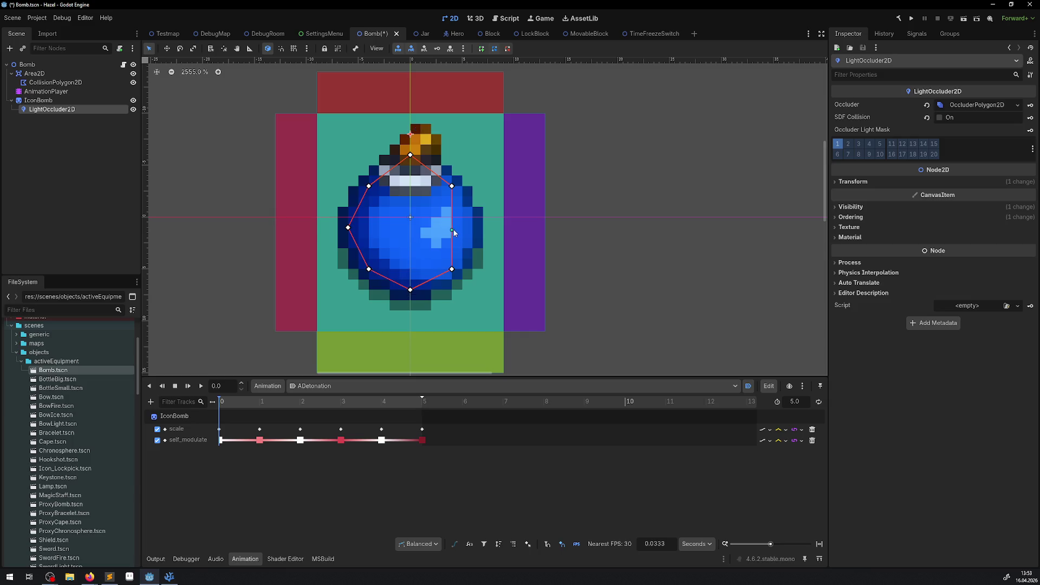
mouse_move(453, 228)
left_mouse_down()
mouse_move(483, 228)
mouse_move(473, 228)
left_mouse_up()
scroll(483, 198, "down", 2)
key("ctrl+s")
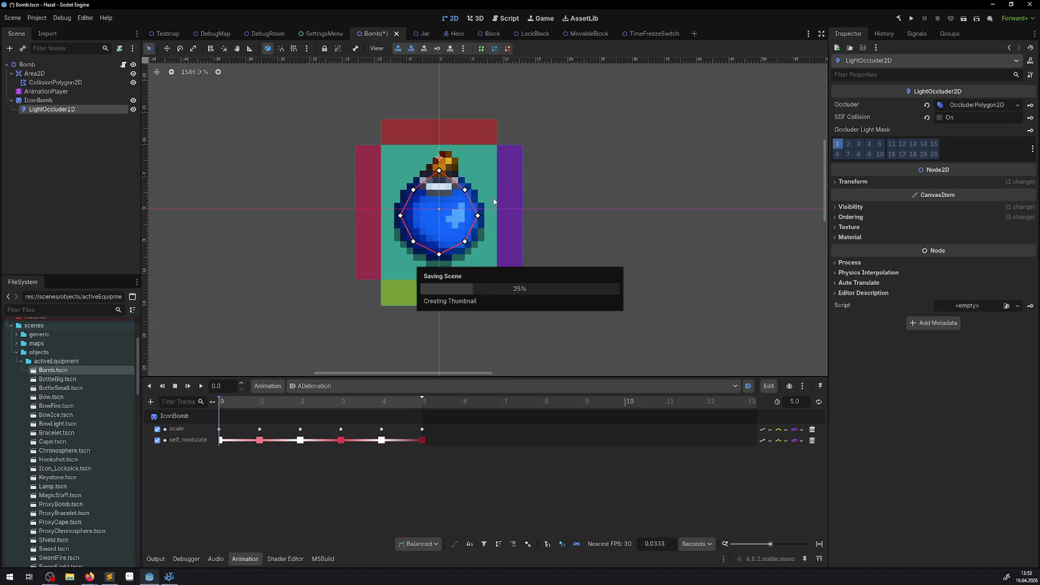
Run the project again, walk down-right and choose the BombeEn item from the item menu
left_click(912, 19)
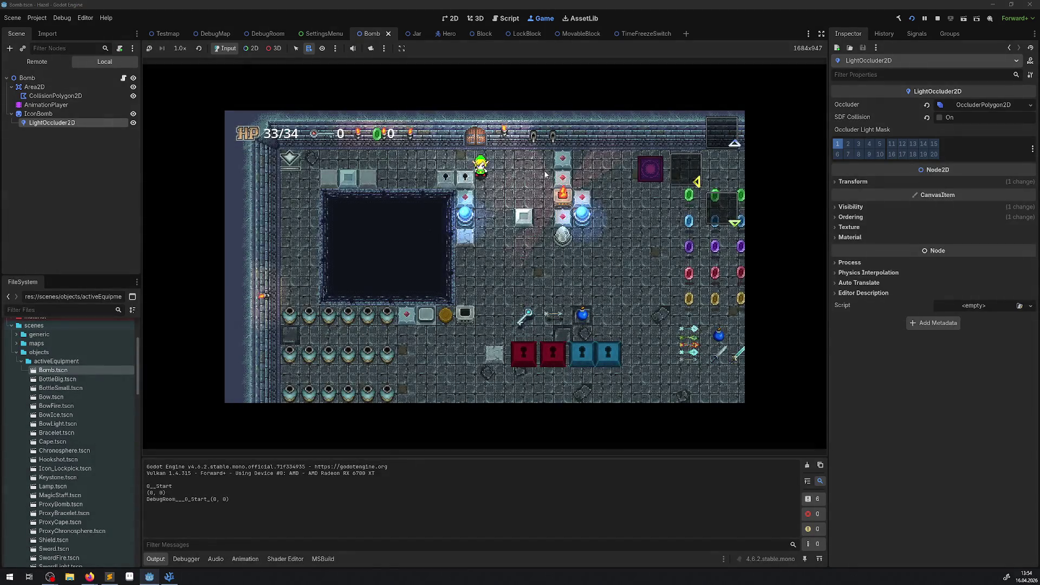
key("Down")
key("Right")
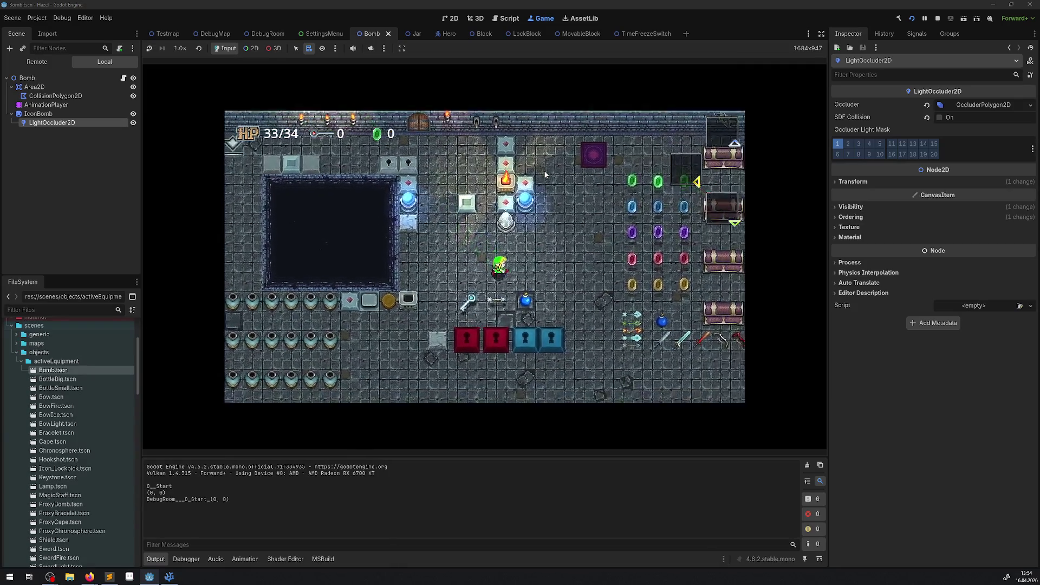
key("Return")
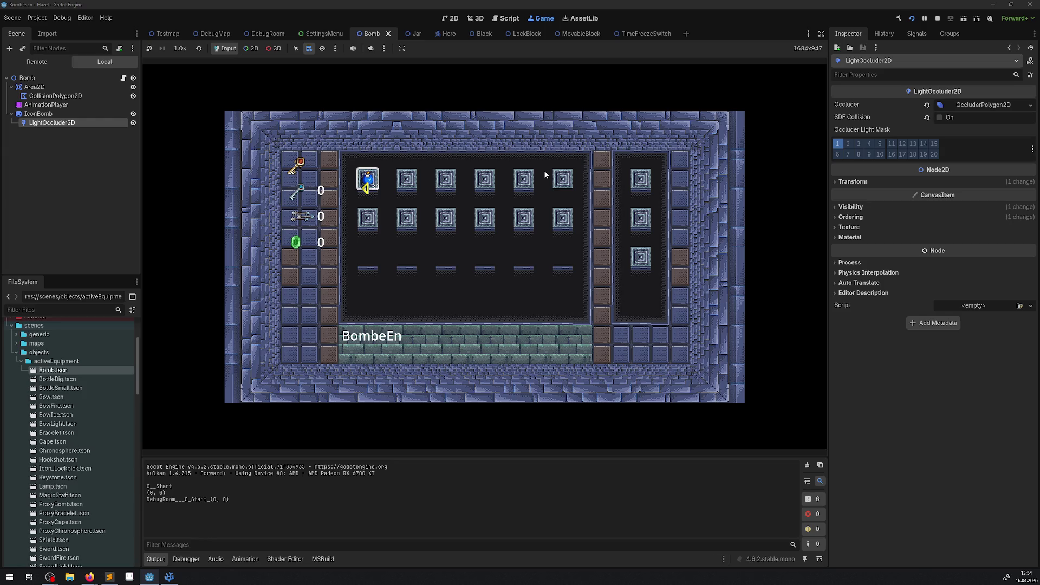
key("Escape")
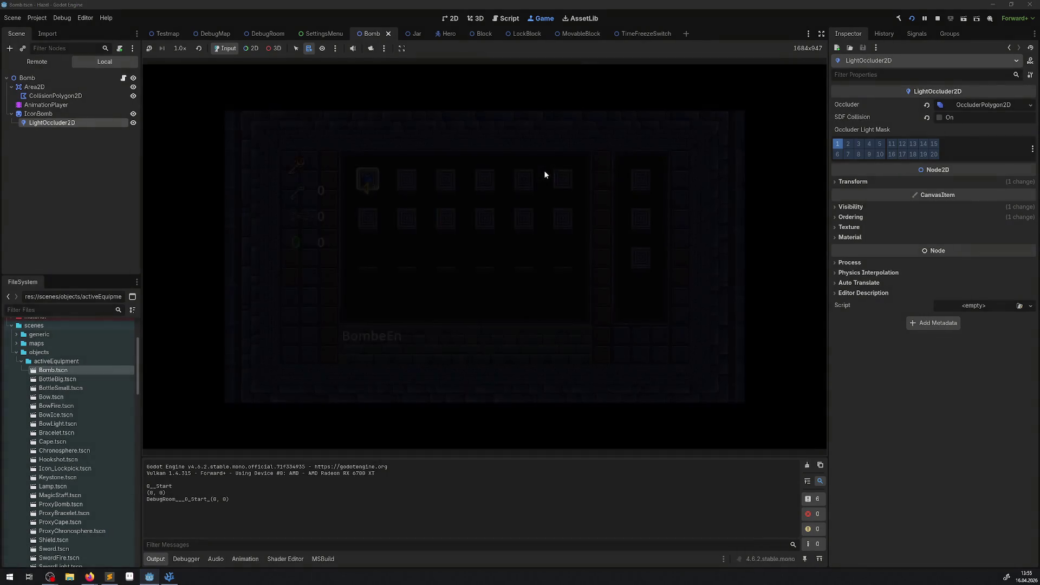
Walk the hero right, then up and left around the dungeon room
key("Right")
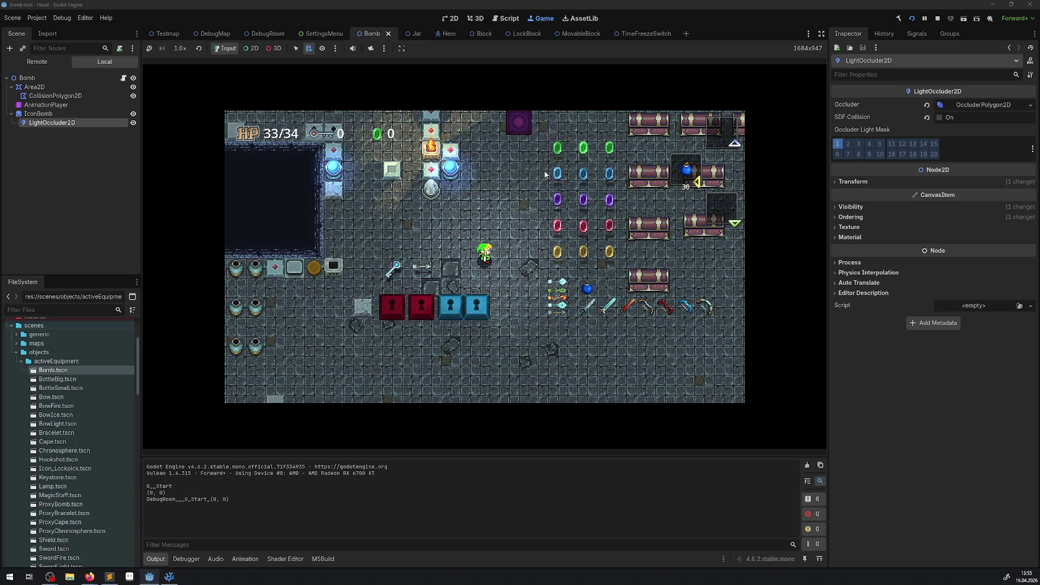
key("Up")
key("Left")
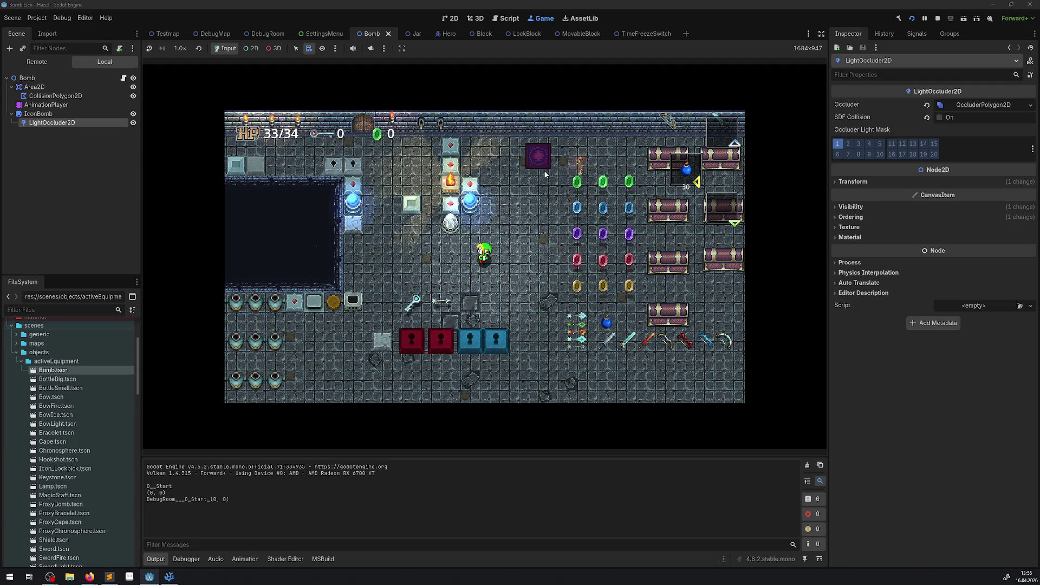
Walk the hero around, then lift a bomb overhead and set it down to the left
key("Down")
key("Left")
key("Up")
key("Right")
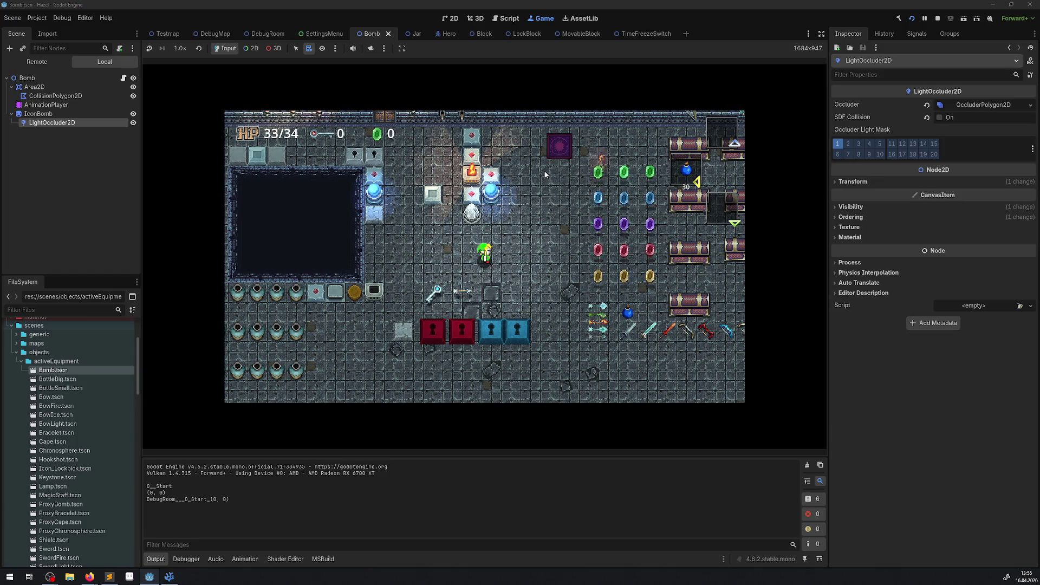
key("space")
key("Left")
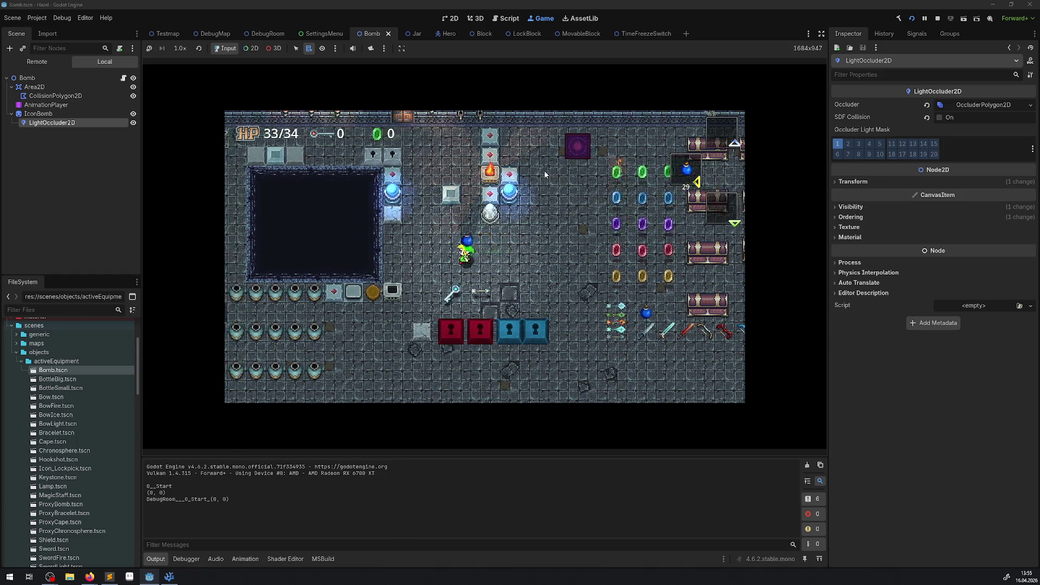
key("space")
Walk back to the first bomb, place a second bomb beside the hero and pick it up
key("Right")
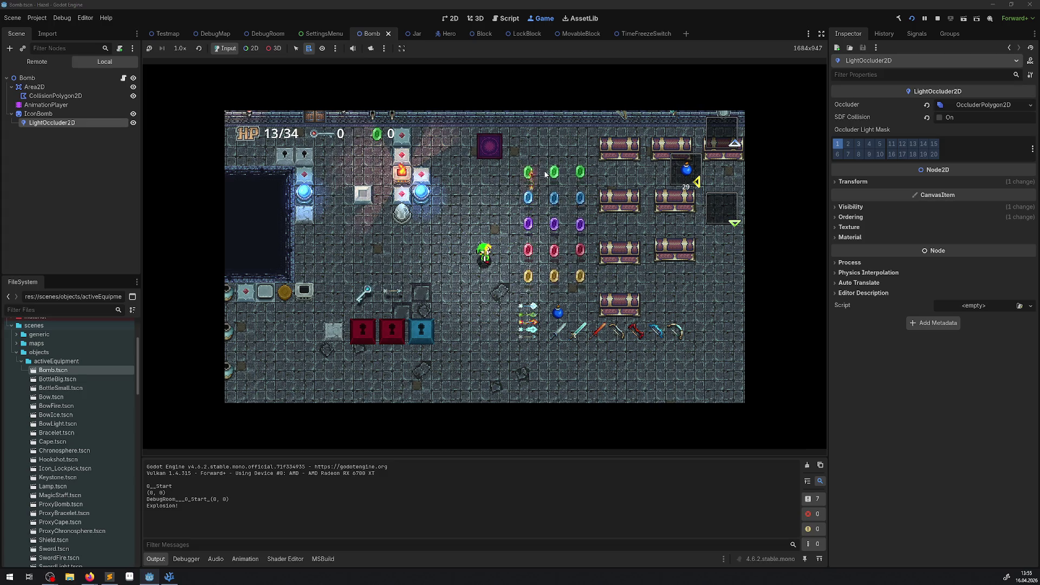
key("Left")
key("space")
key("Left")
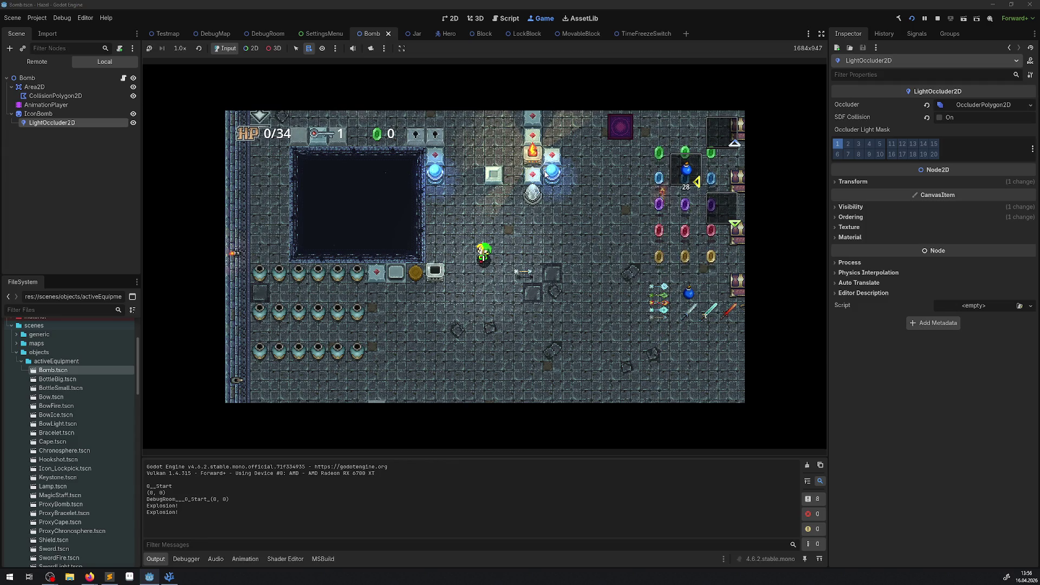
key("Escape")
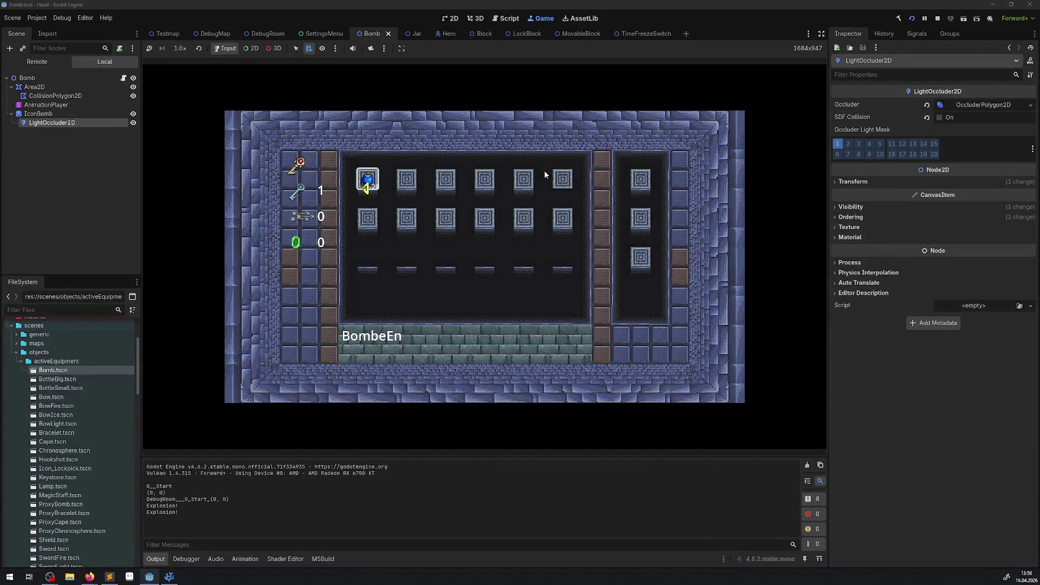
key("Escape")
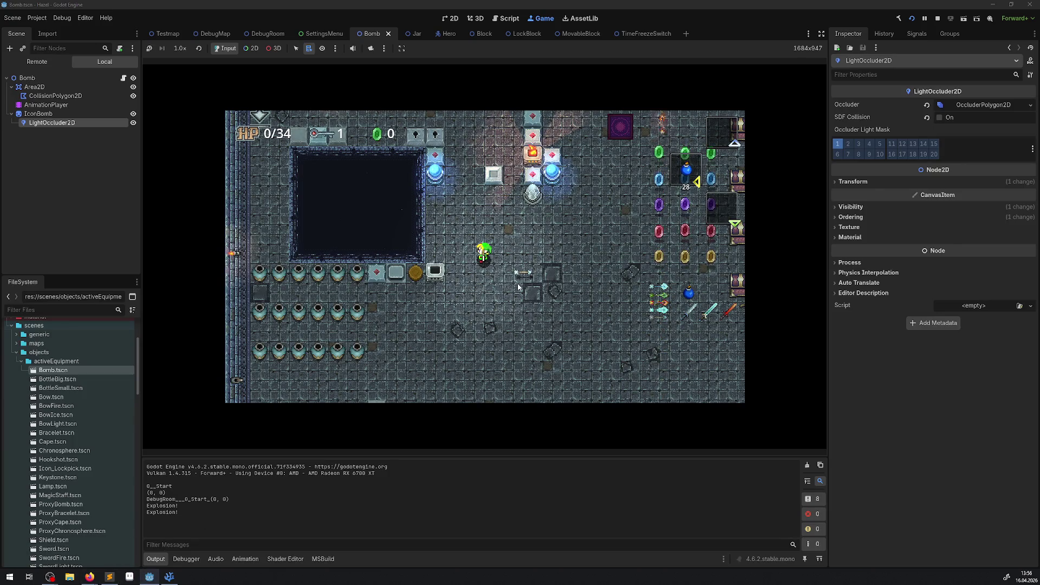
key("Up")
key("Right")
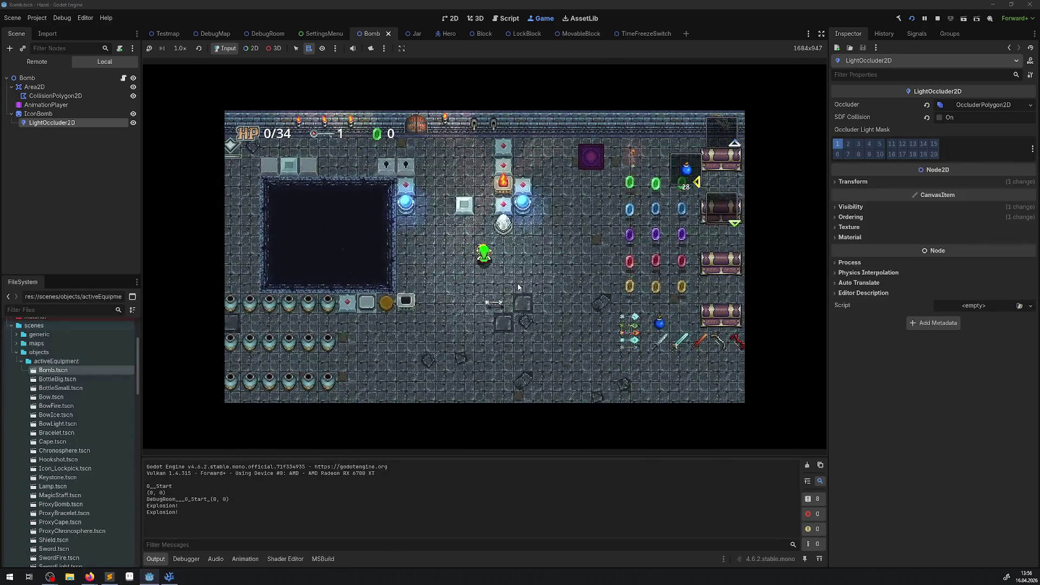
key("Right")
key("Down")
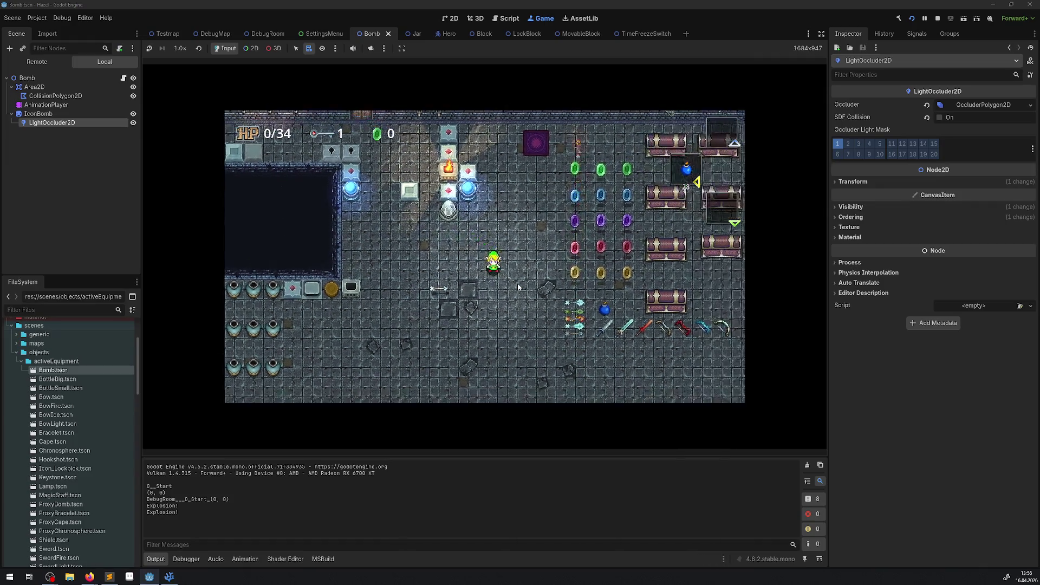
Walk the hero down and right across the room, then back up-left beside the dark pit
key("Right")
key("Down")
key("Down")
key("Right")
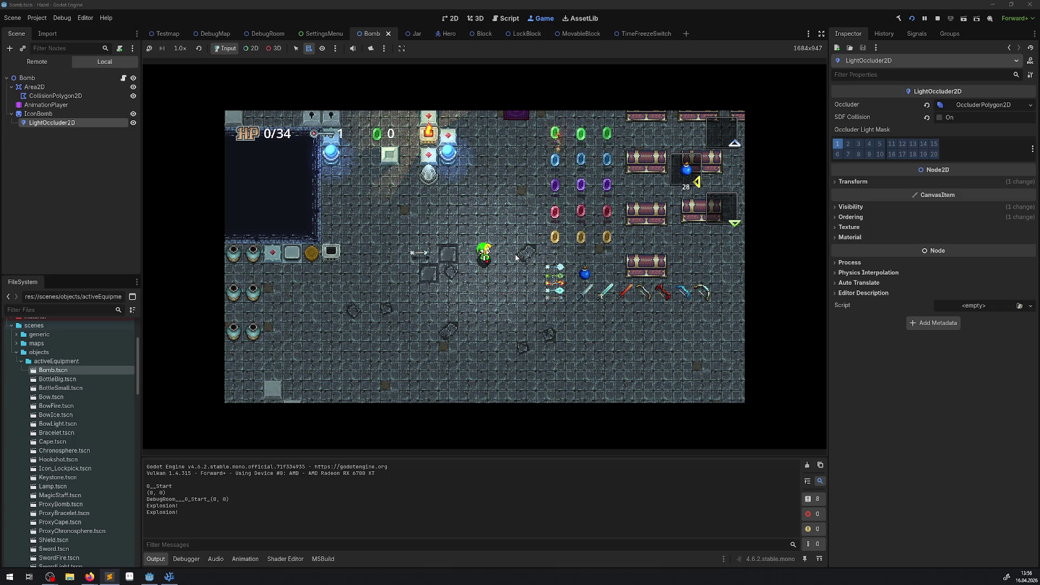
key("Down")
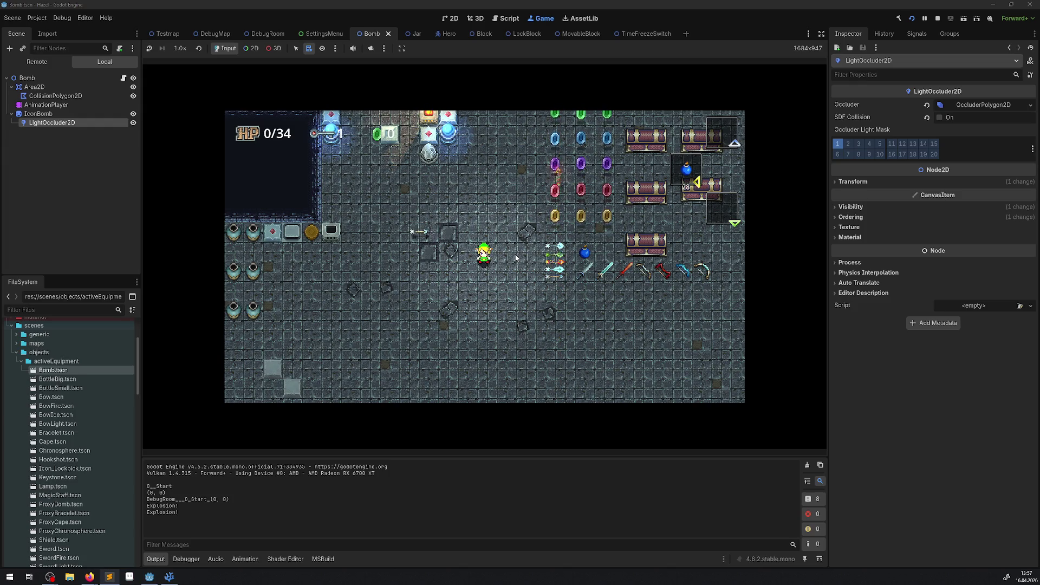
key("Left")
key("Up")
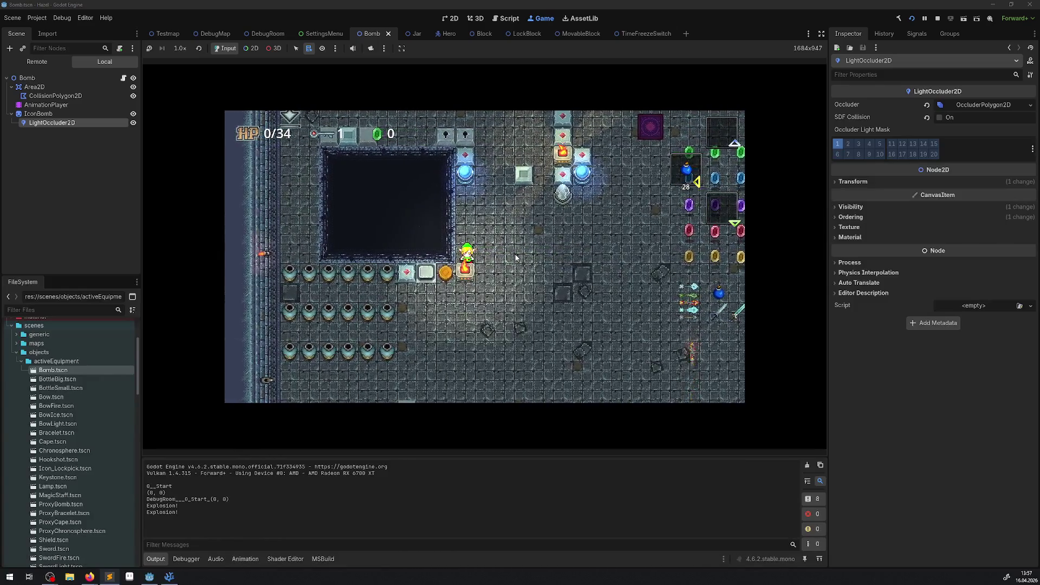
key("Right")
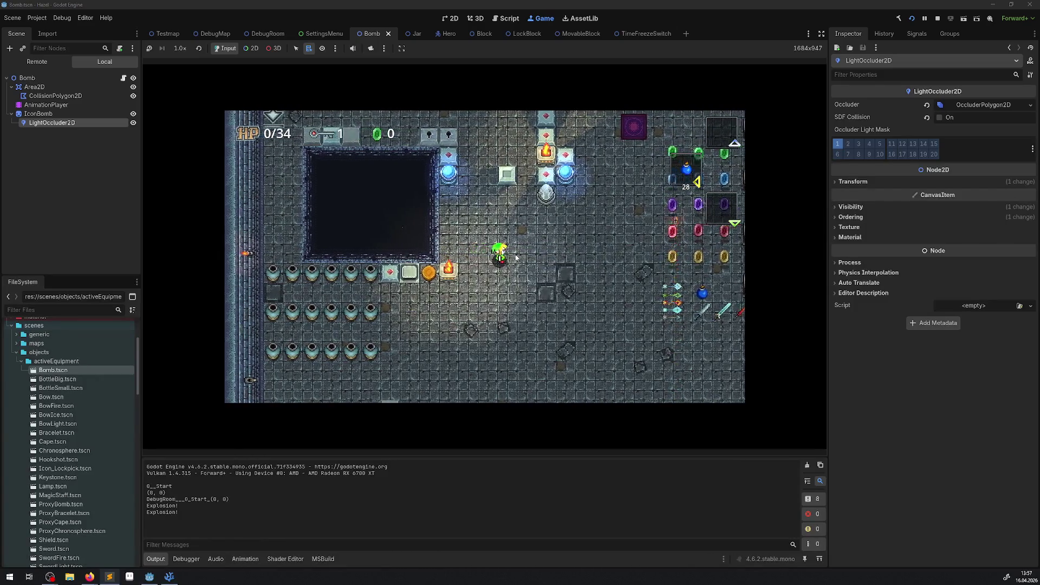
Walk the hero down away from the pit, then up toward the lit pillars
key("Down")
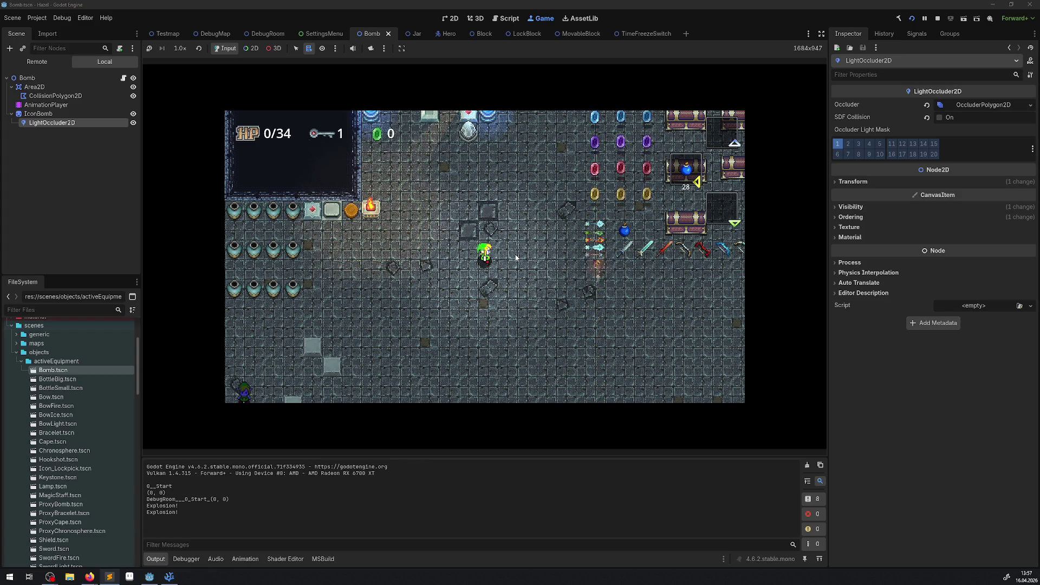
key("Up")
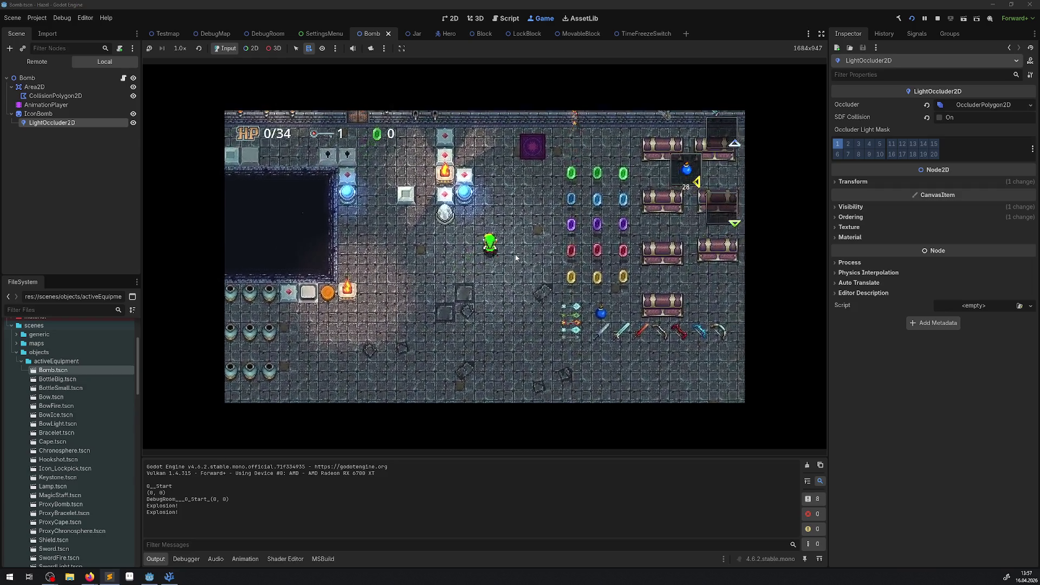
Walk the hero up, pull out a bomb, throw it left, then step away
key("Up")
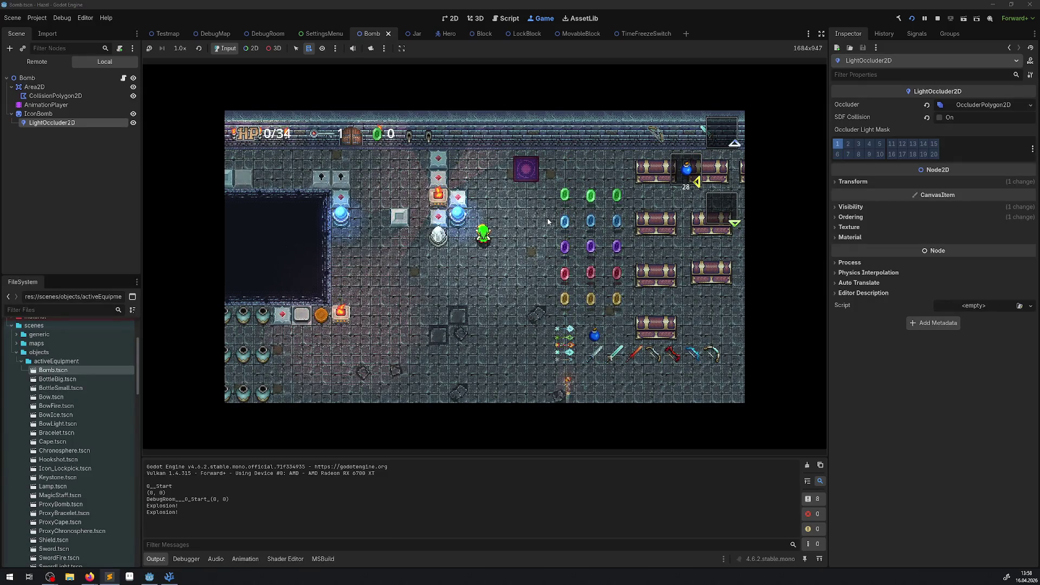
key("space")
key("Down")
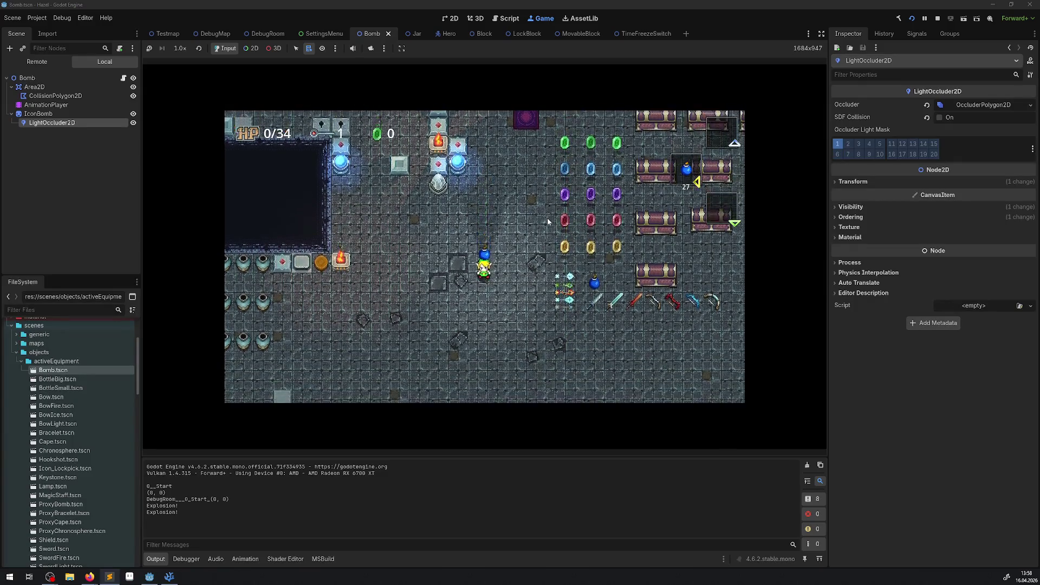
key("Left")
key("space")
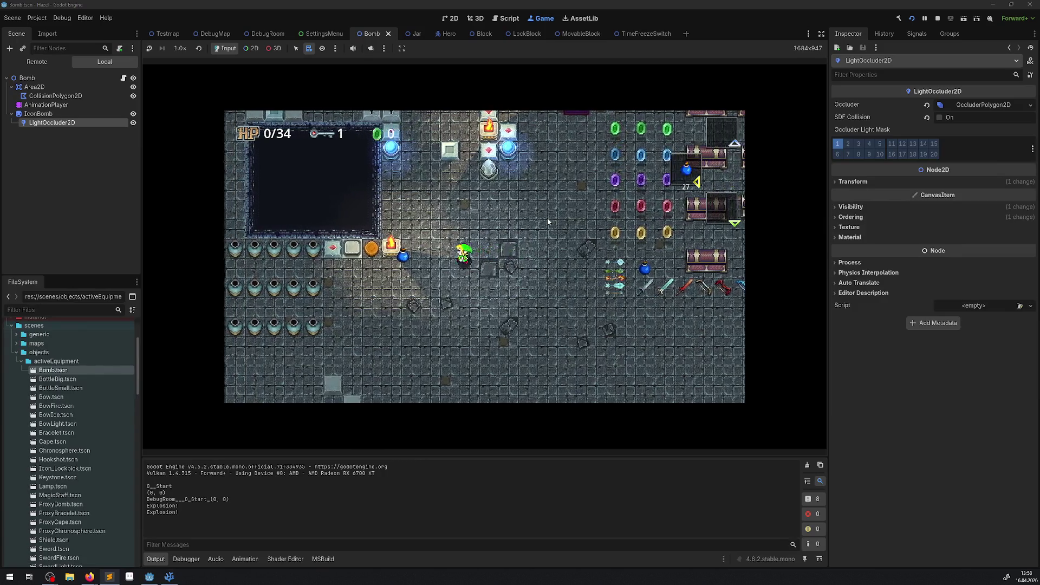
key("Down")
key("Left")
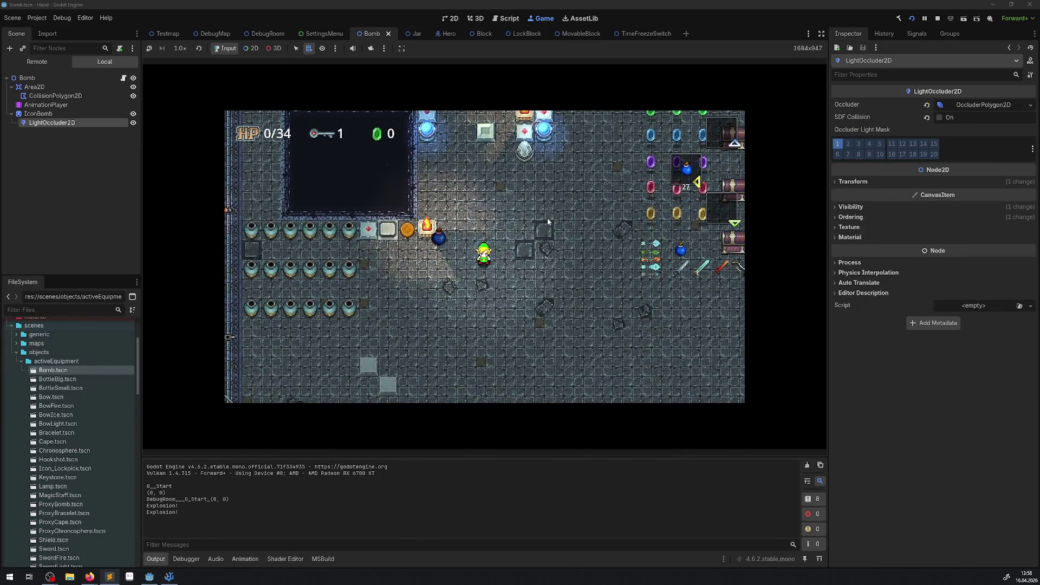
Pull out another bomb, push it further left, then take out a bomb facing up
key("space")
key("Right")
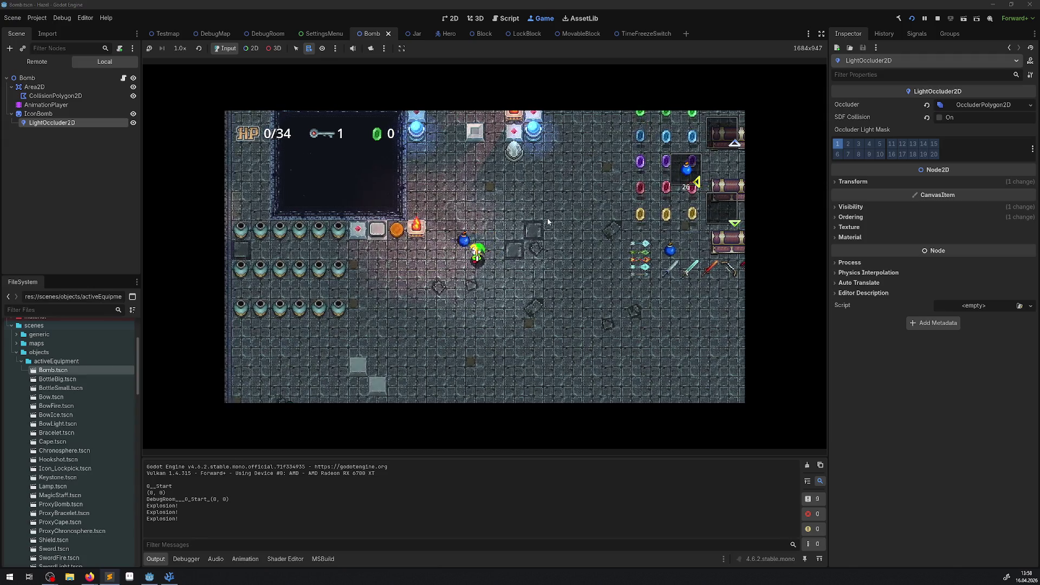
key("Left")
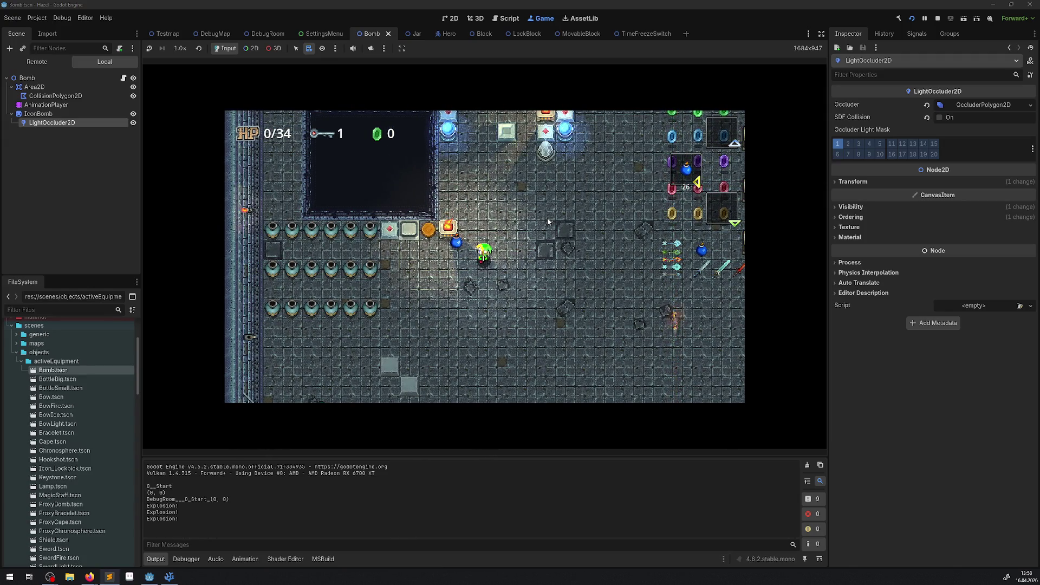
key("Down")
key("Right")
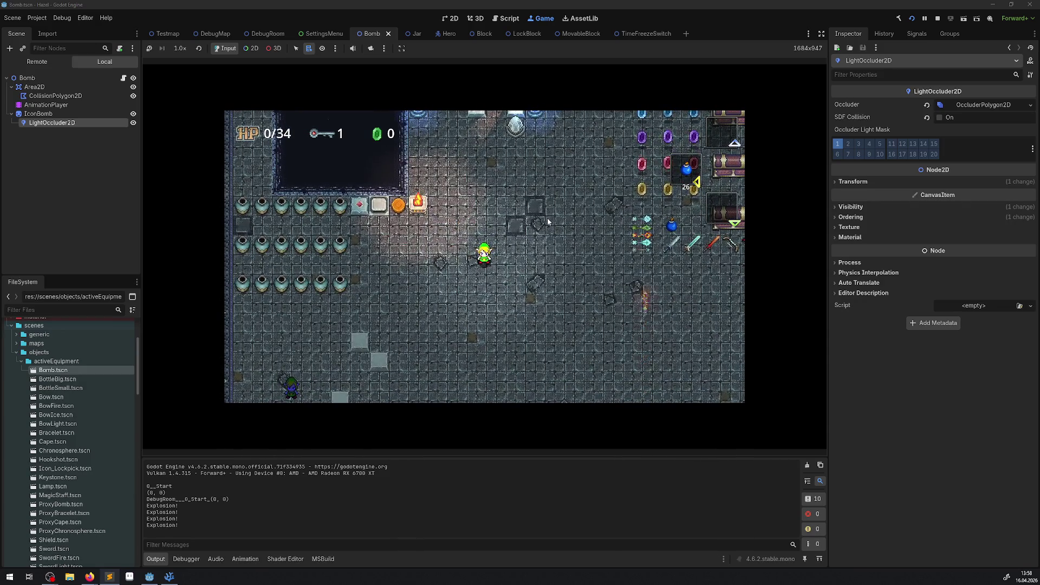
key("Up")
key("Right")
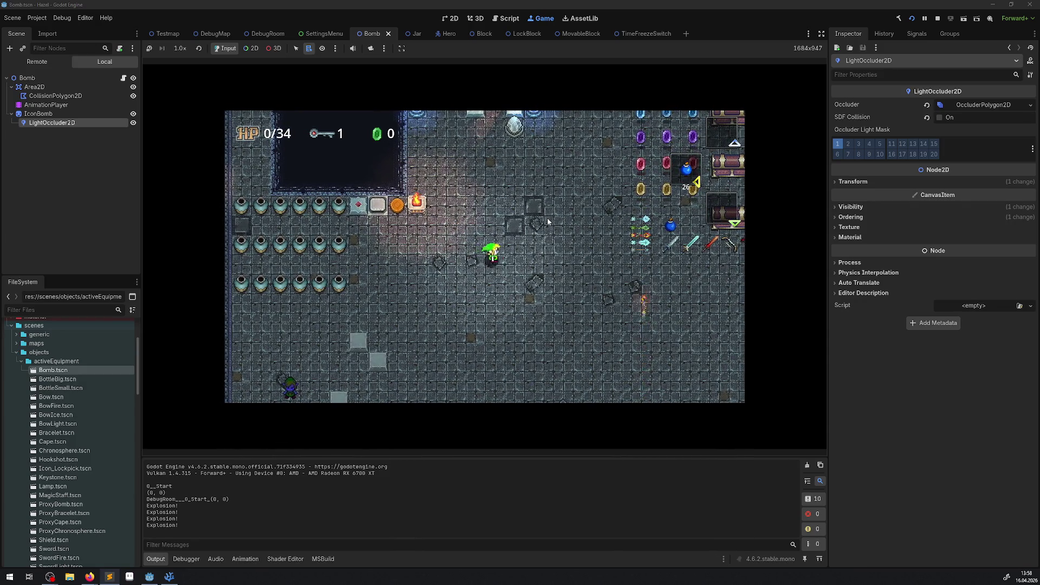
key("space")
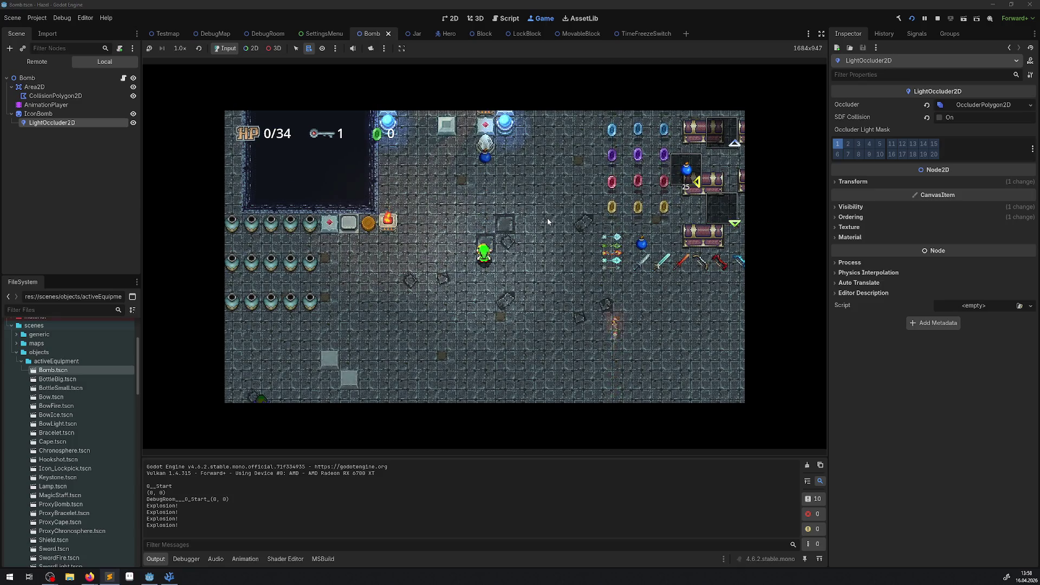
Walk down-right, then up-left and right, setting bombs down on the floor
key("space")
key("Down")
key("Right")
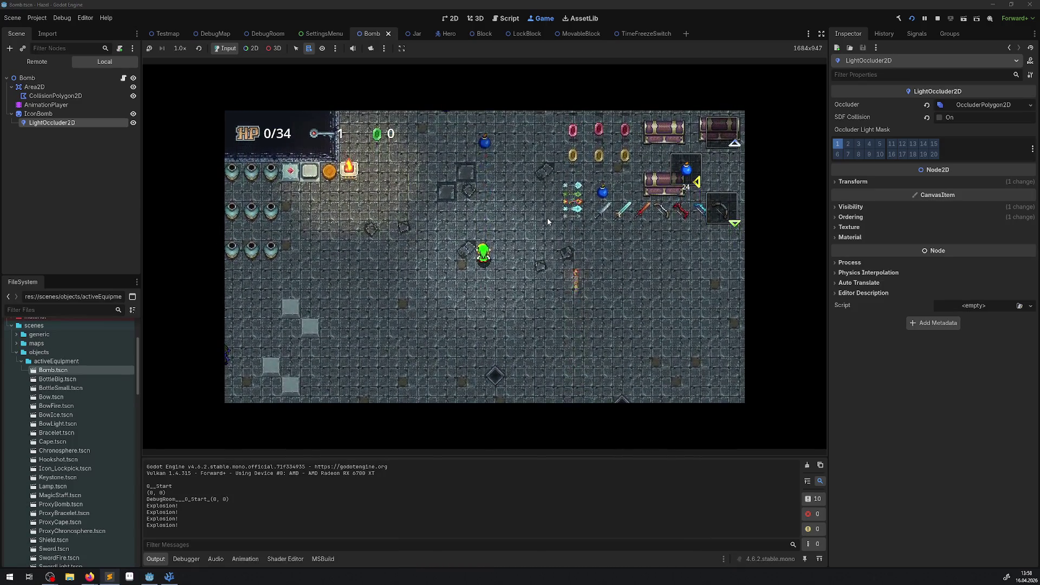
key("Left")
key("space")
key("Up")
key("Right")
key("space")
Drop a bomb beside the fire block, then walk right and up to set another down
key("Left")
key("space")
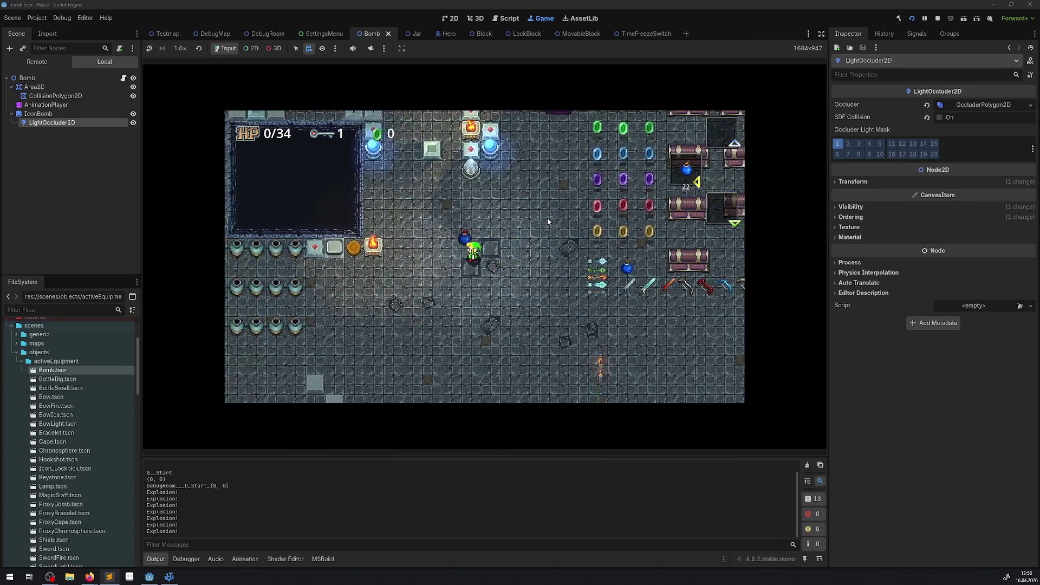
key("Left")
key("space")
key("Down")
key("Right")
key("space")
key("Up")
key("space")
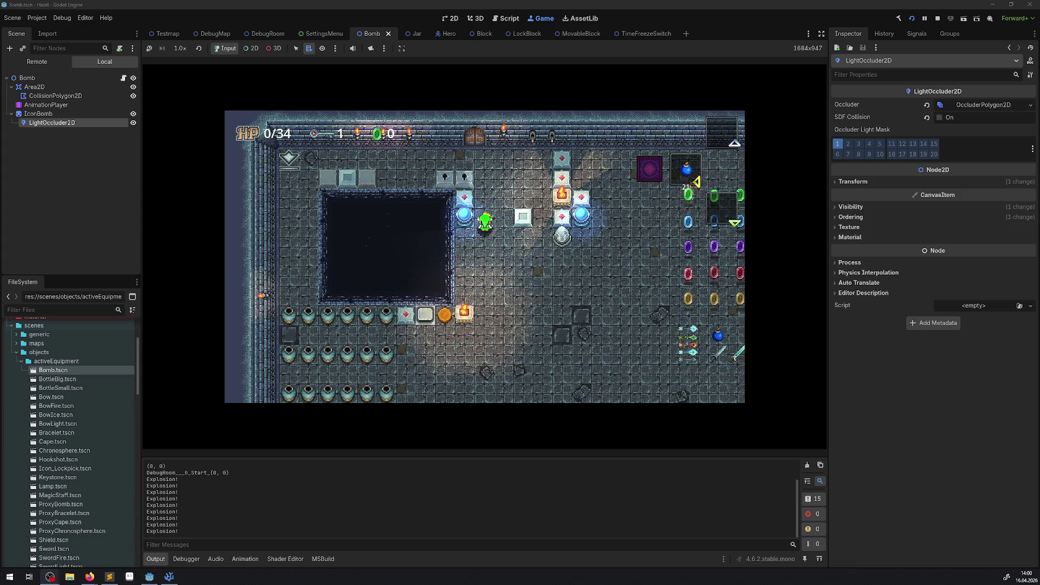
Walk the hero down and right onto the open floor beside the dark pit
key("Down")
key("Right")
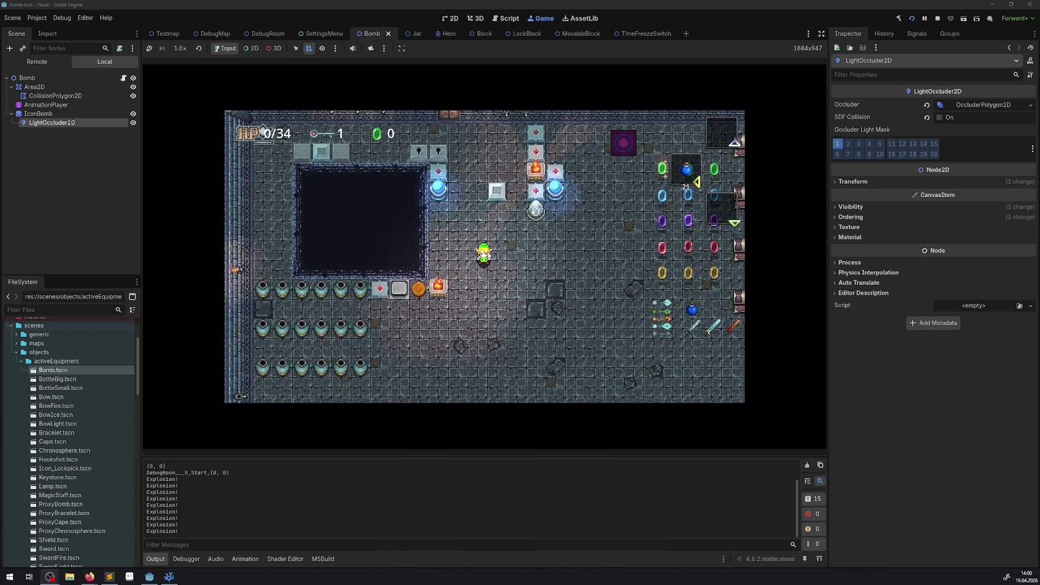
Lift a bomb with x, carry it right and set it down, then step back left
key("x")
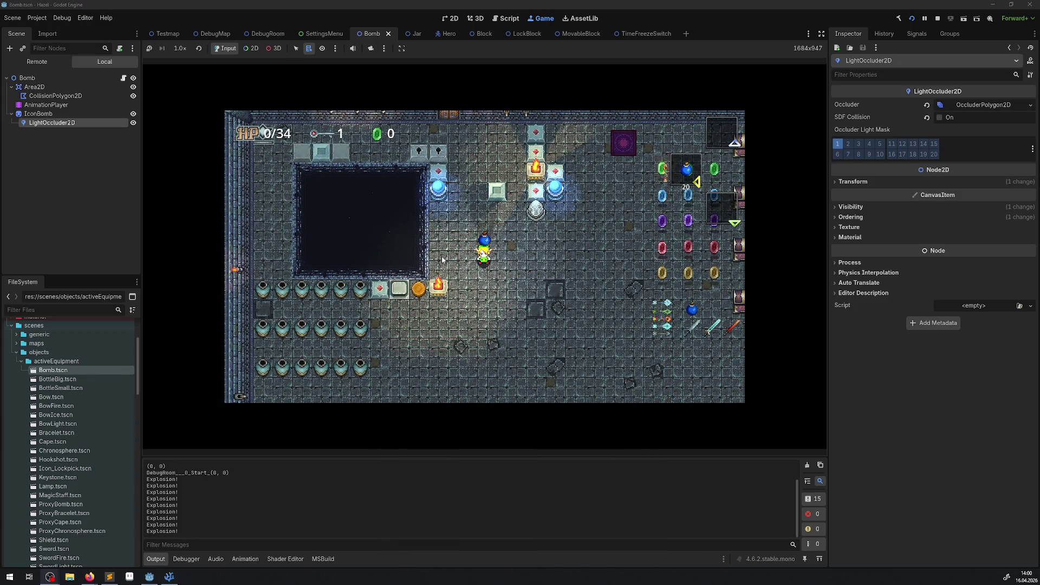
key("Right")
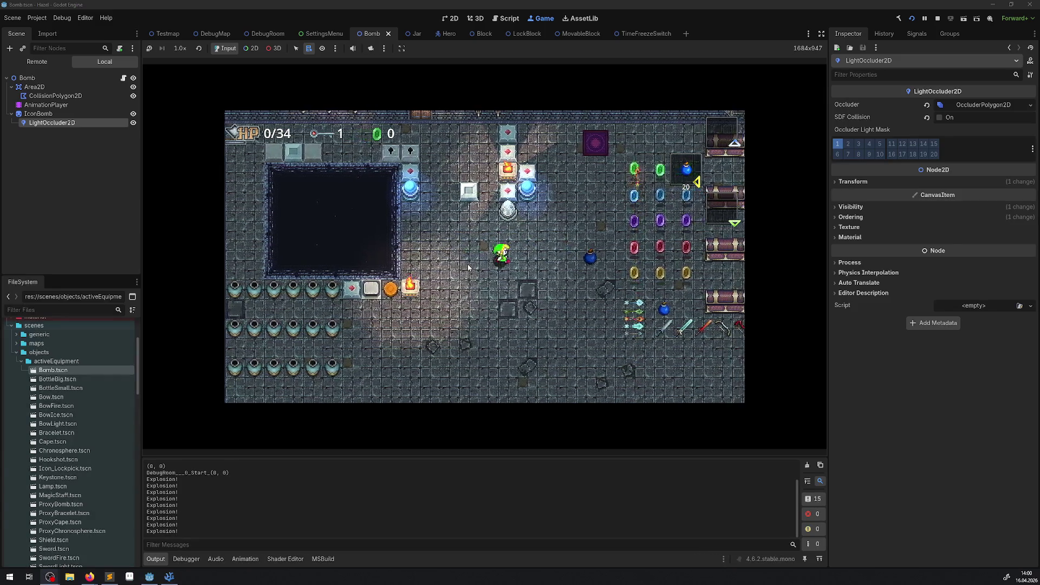
key("x")
key("Left")
key("Left")
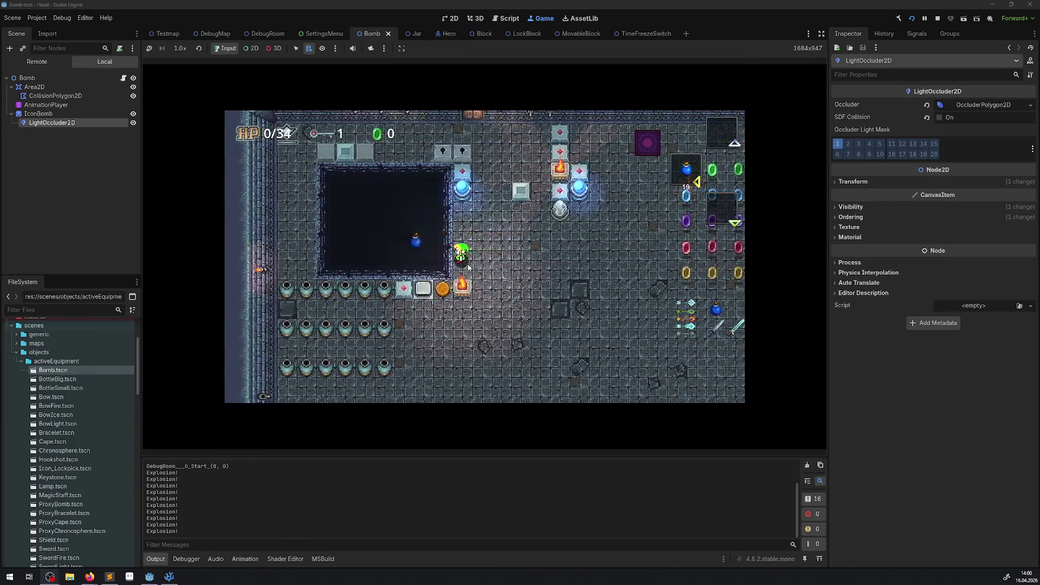
Raise another bomb overhead and throw it beside the pit
key("x")
key("Right")
key("x")
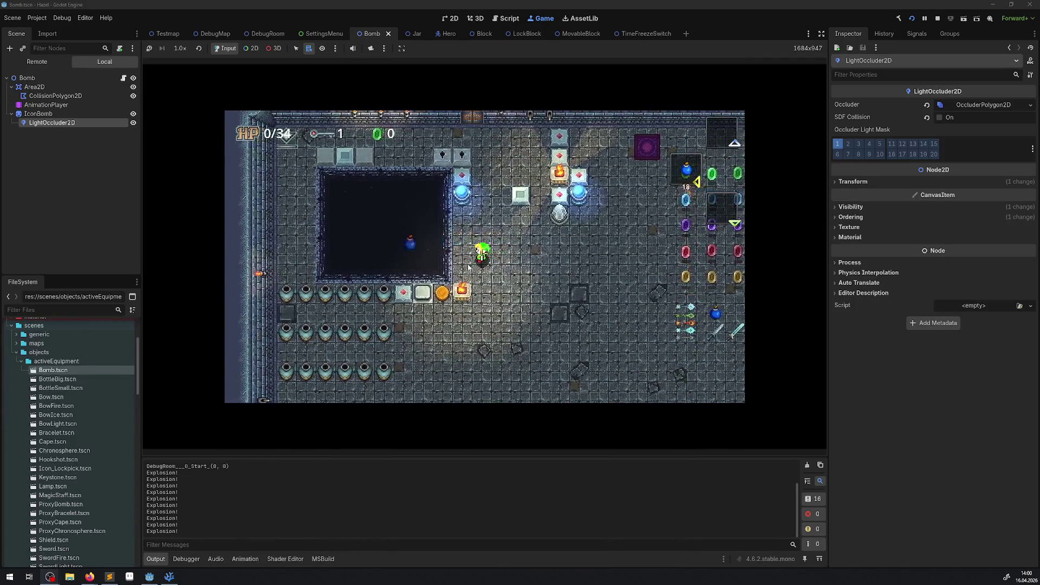
key("x")
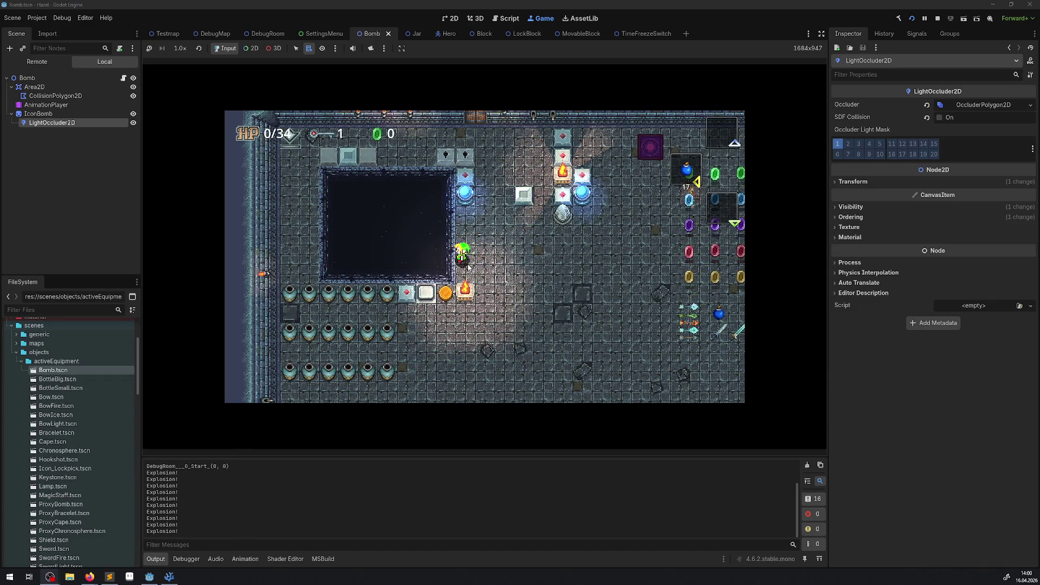
key("Up")
key("Left")
key("Up")
key("x")
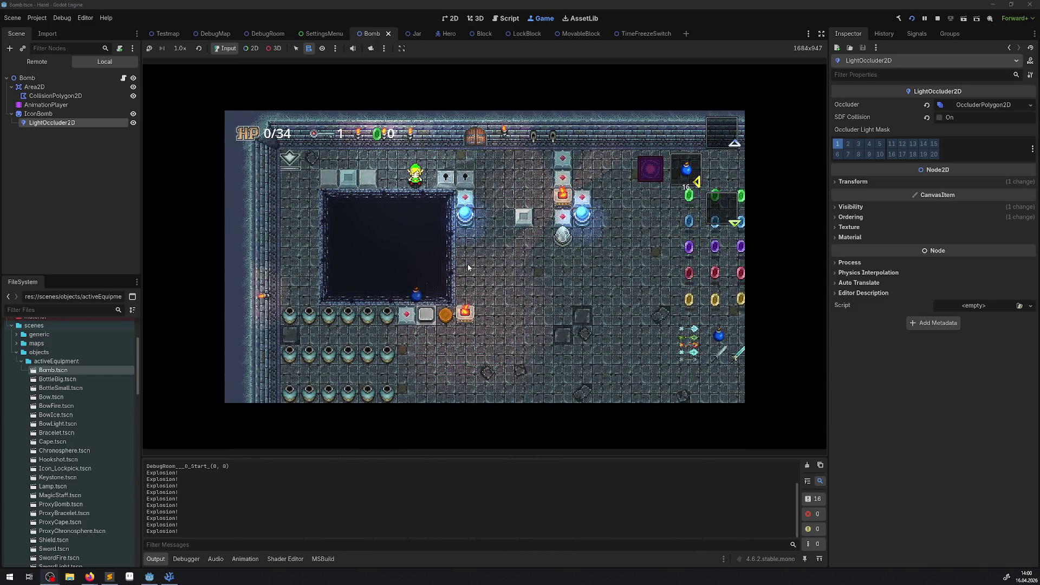
Walk right past the lock blocks, down along the pit edge, then left
key("Right")
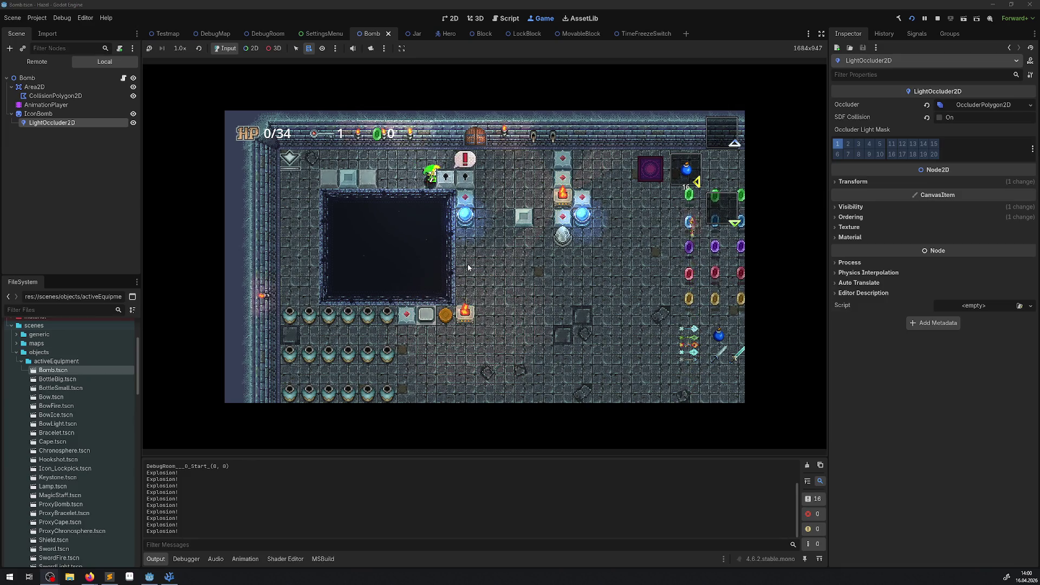
key("Right")
key("Down")
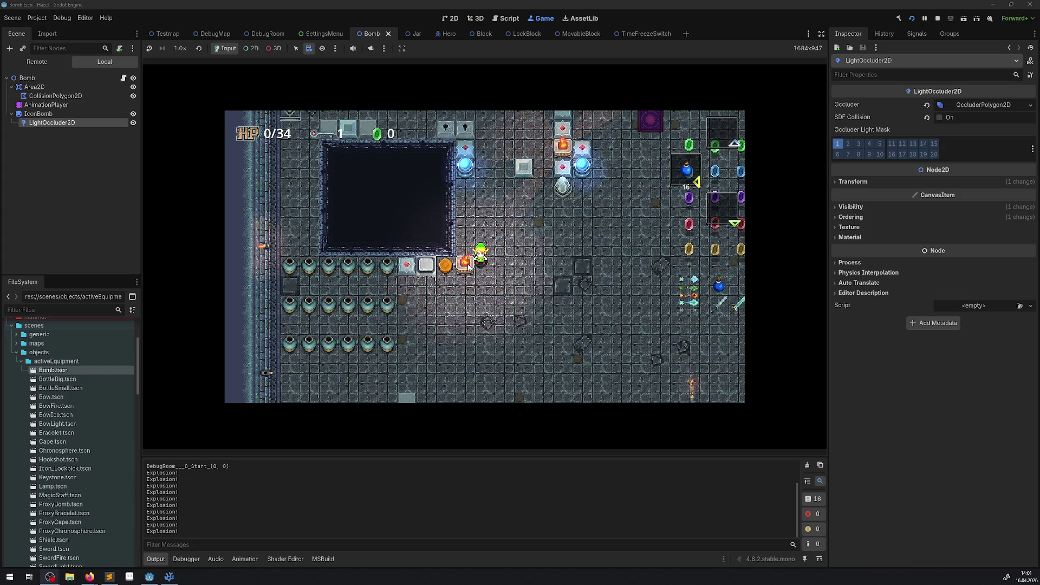
key("Down")
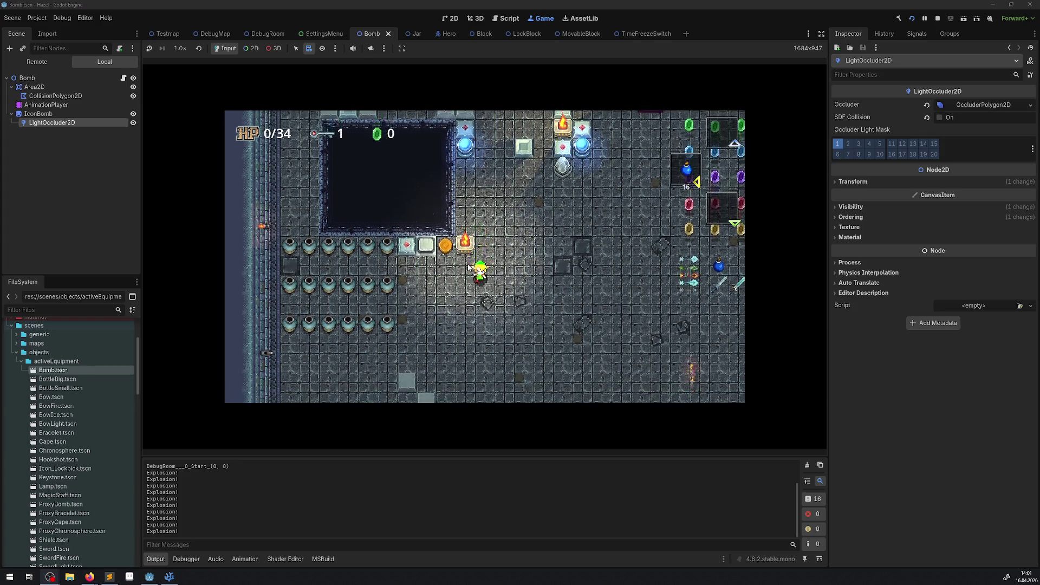
key("Left")
Lift a bomb and throw it upward, then lift another and put it down
key("x")
key("x")
key("Up")
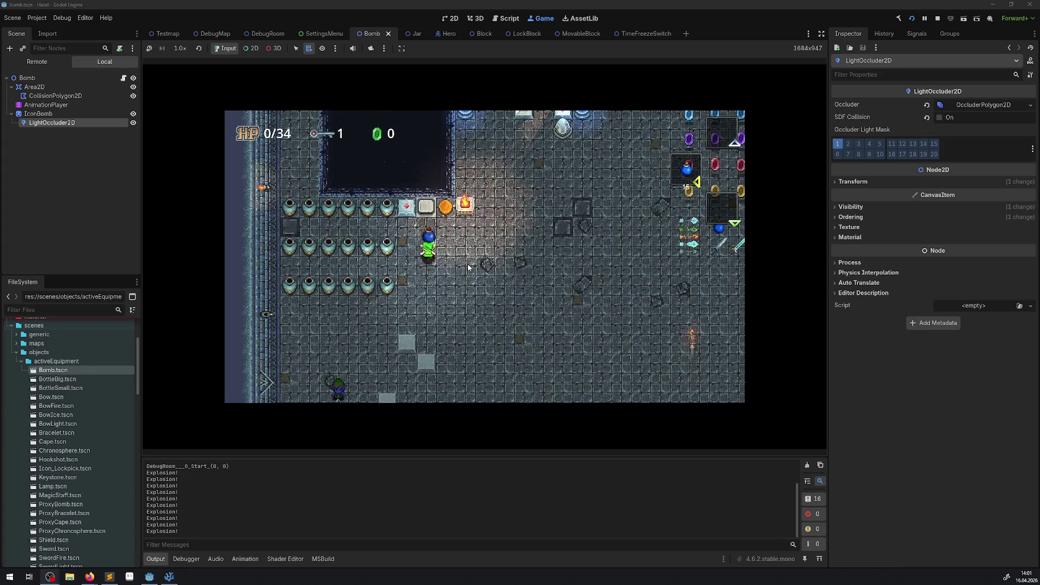
key("Right")
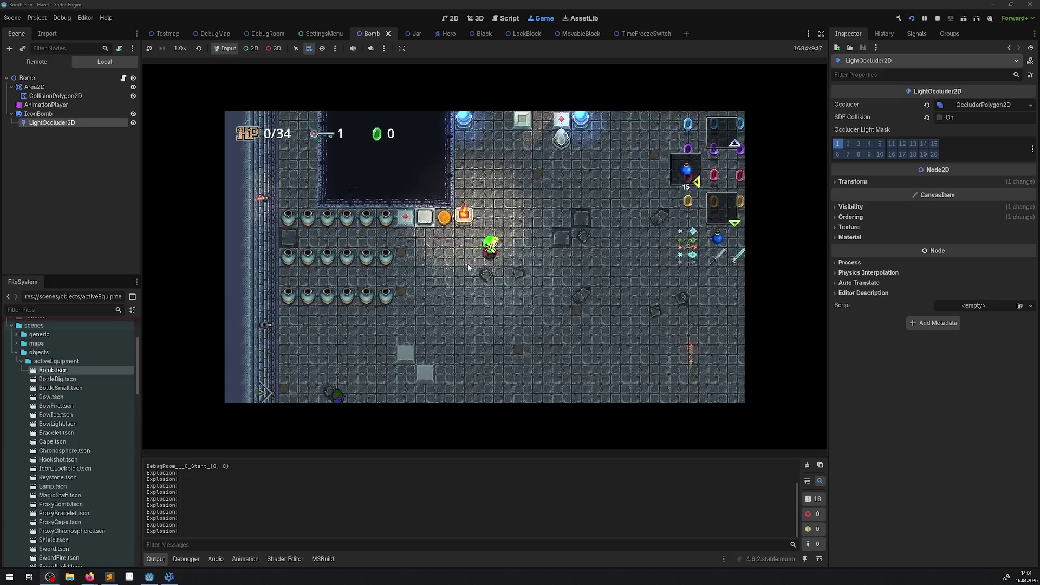
key("Up")
key("x")
key("x")
key("Left")
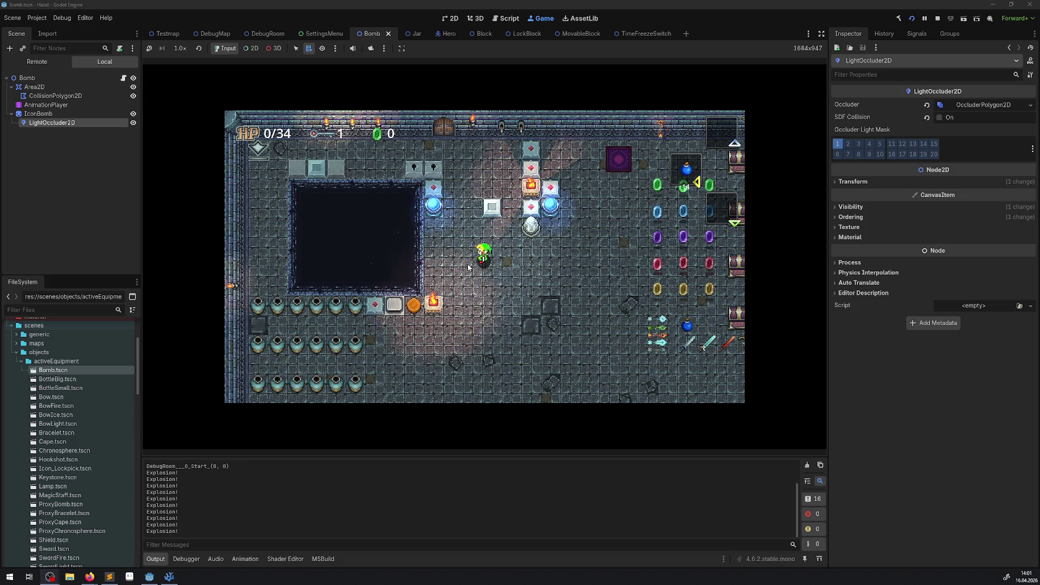
Throw a bomb into the dark pit
key("space")
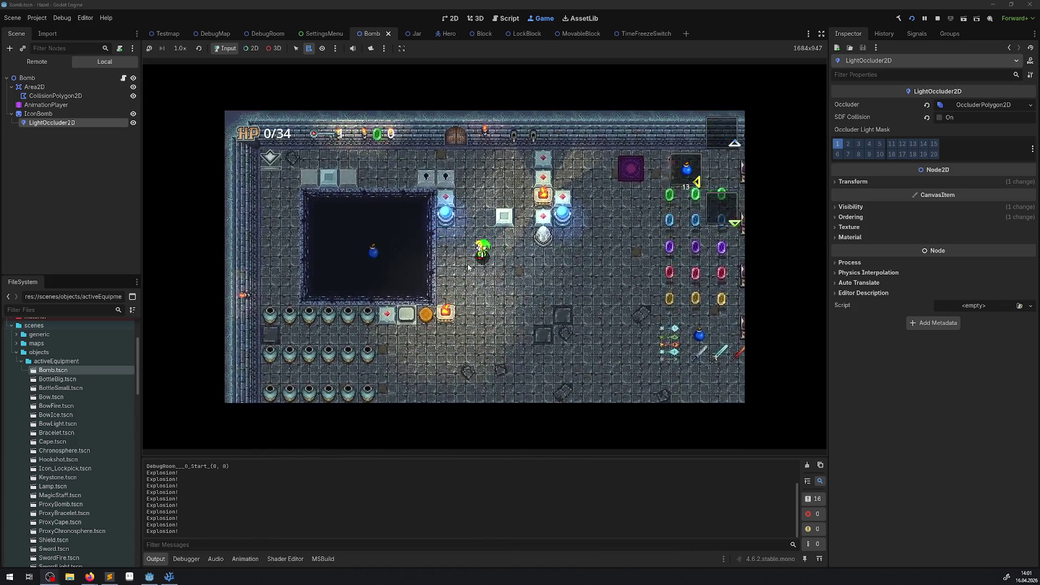
Drop a bomb by the gem grid and move the hero away up-left as it explodes
key("Right")
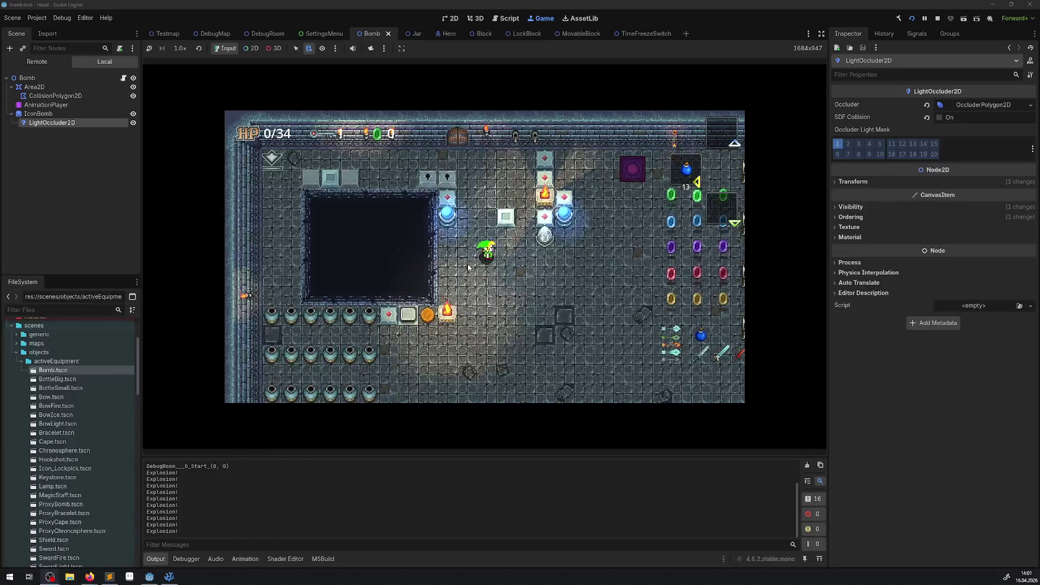
key("space")
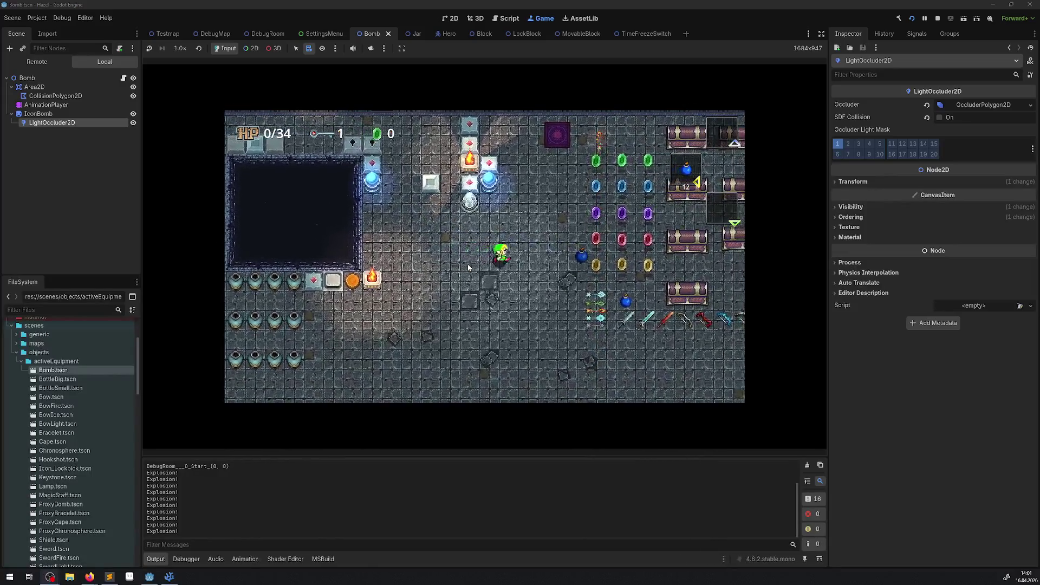
key("Right")
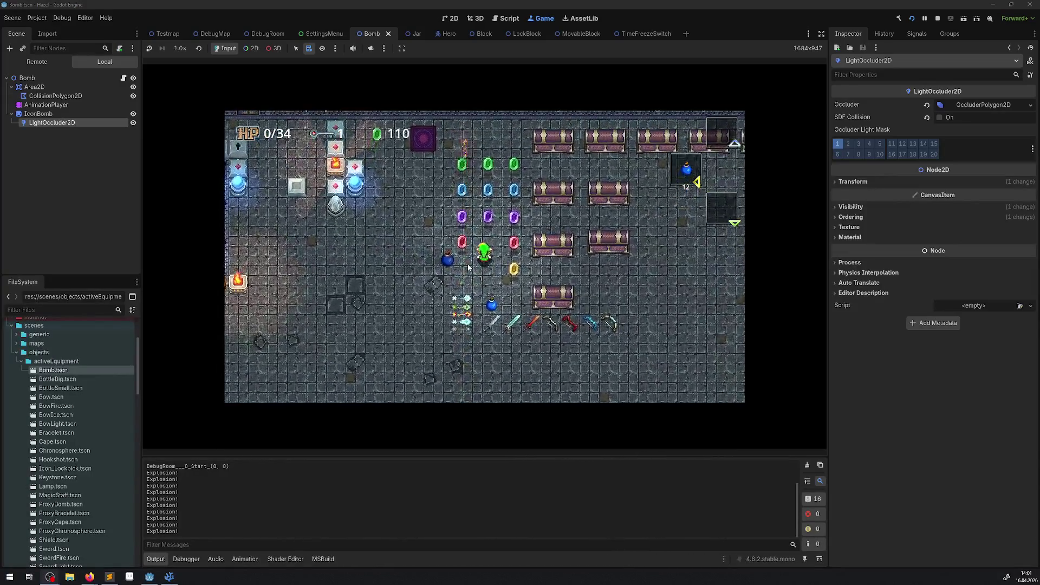
key("Down")
key("Left")
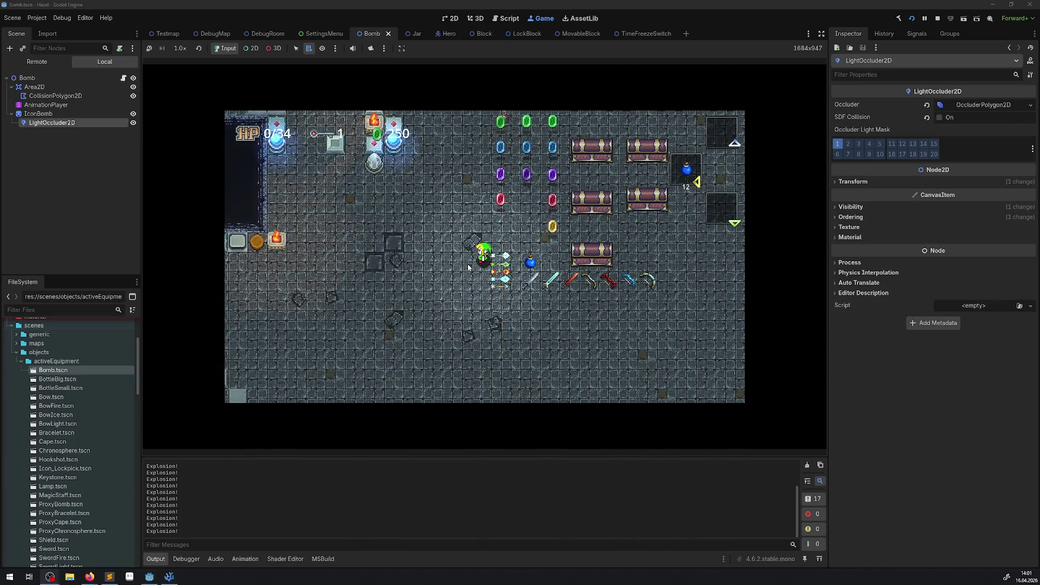
key("Up")
key("Left")
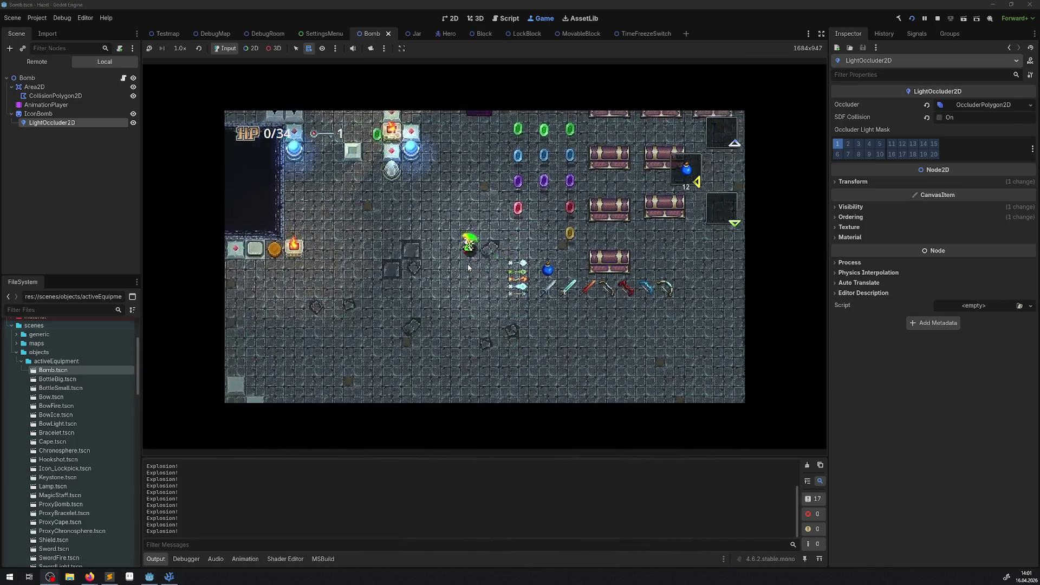